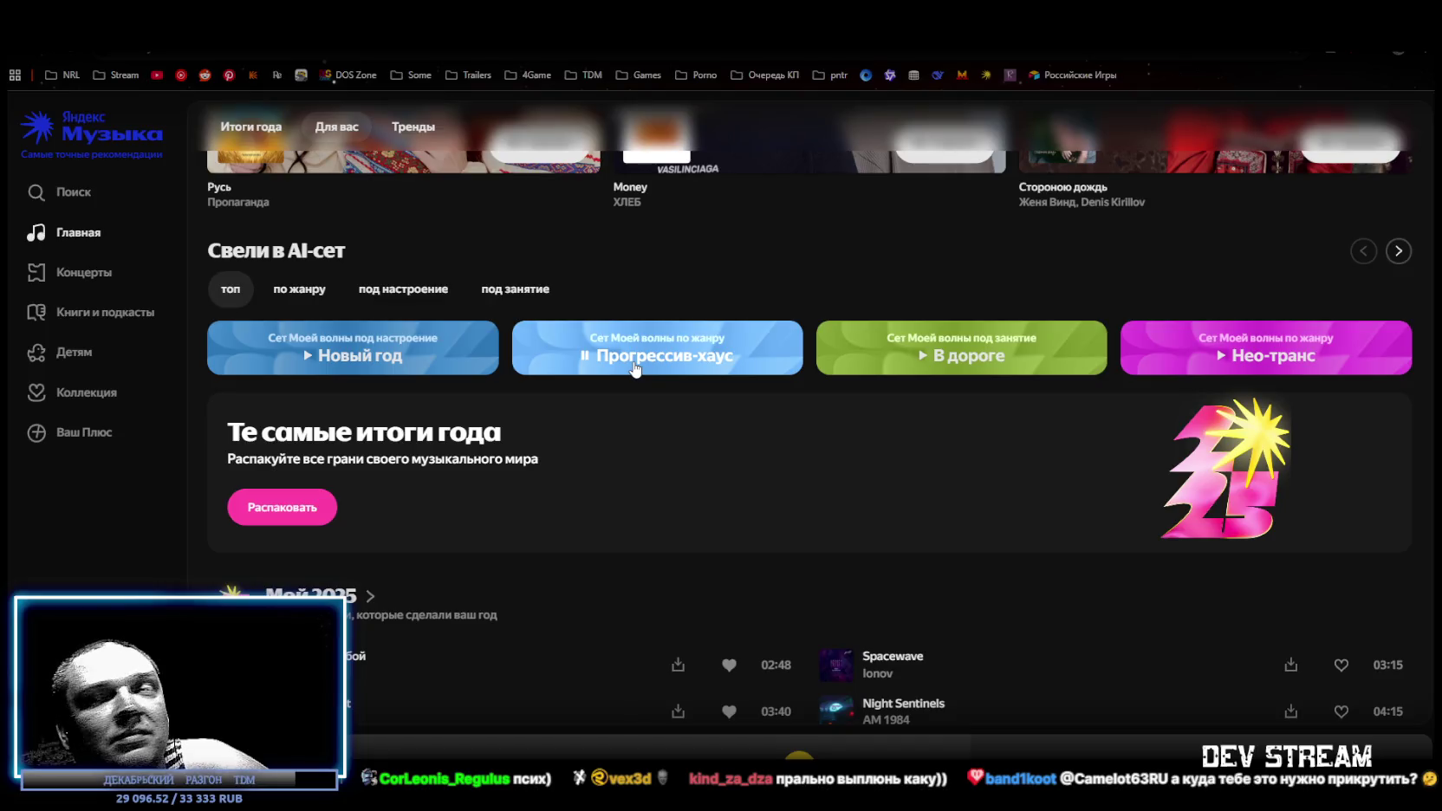
- Leave the Yandex Music page, pass through Unity, and arrive at the Blockbench soldier model
{"action": "scroll", "coordinate": [635, 370], "scroll_direction": "up", "scroll_amount": 8}
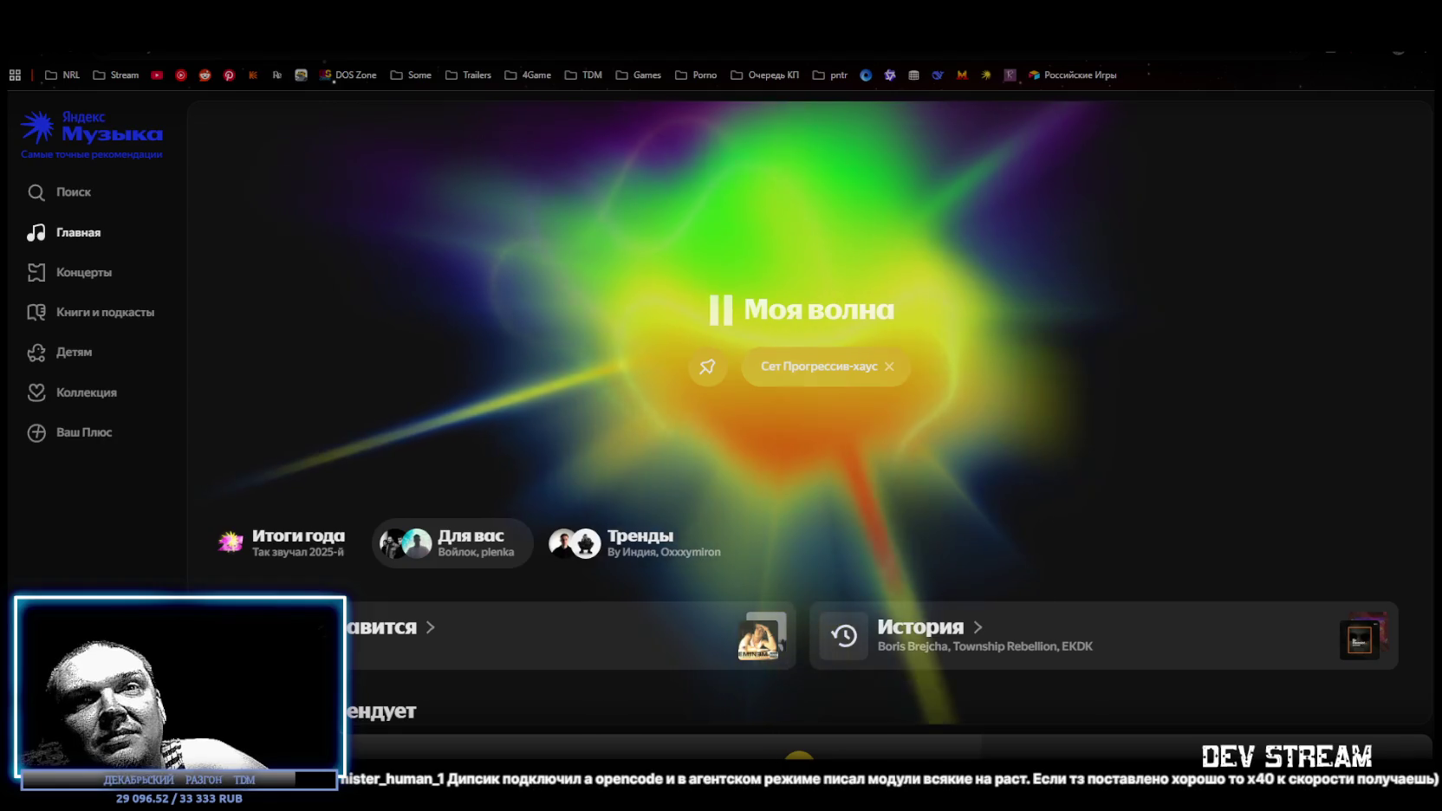
{"action": "key", "text": "alt+Tab"}
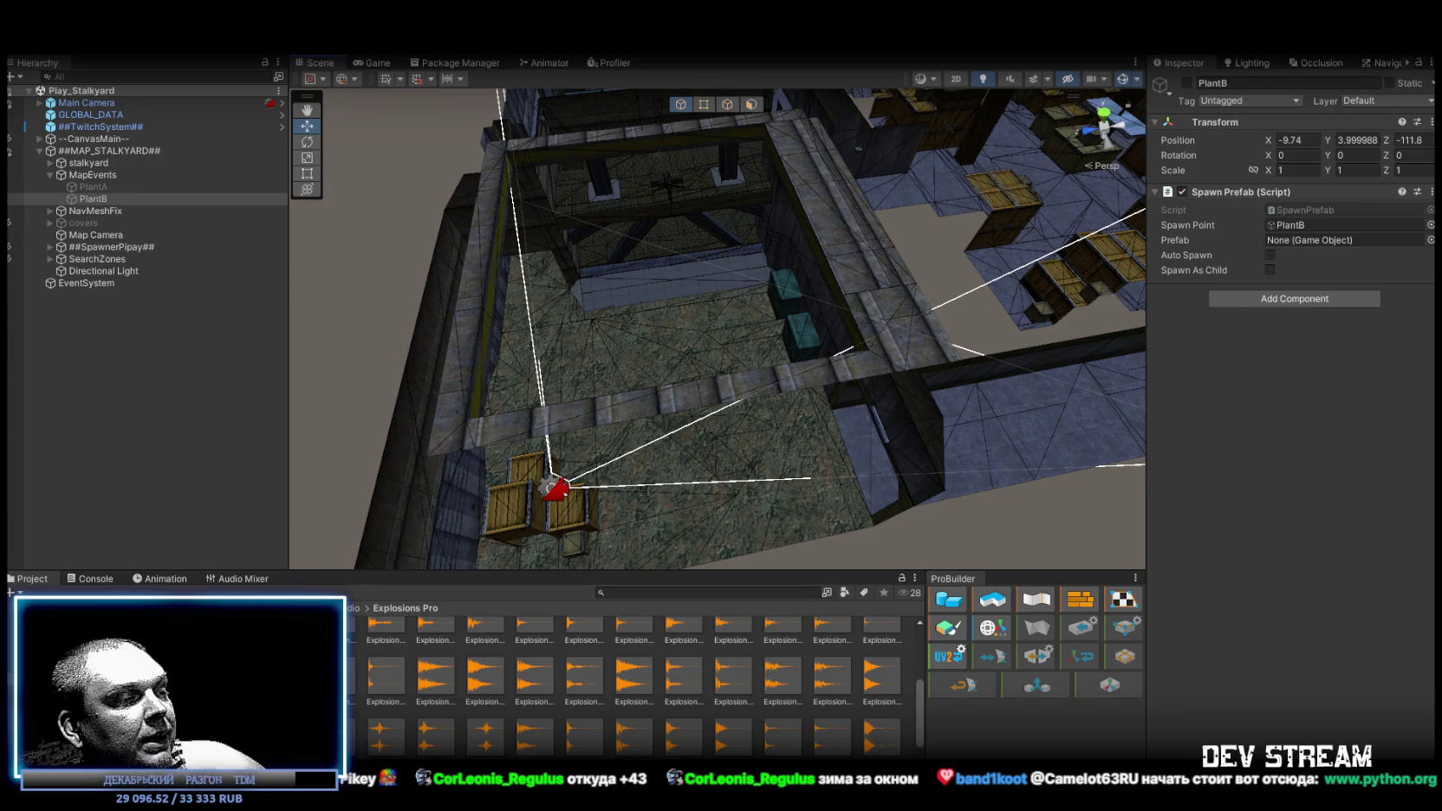
{"action": "key", "text": "alt+Tab"}
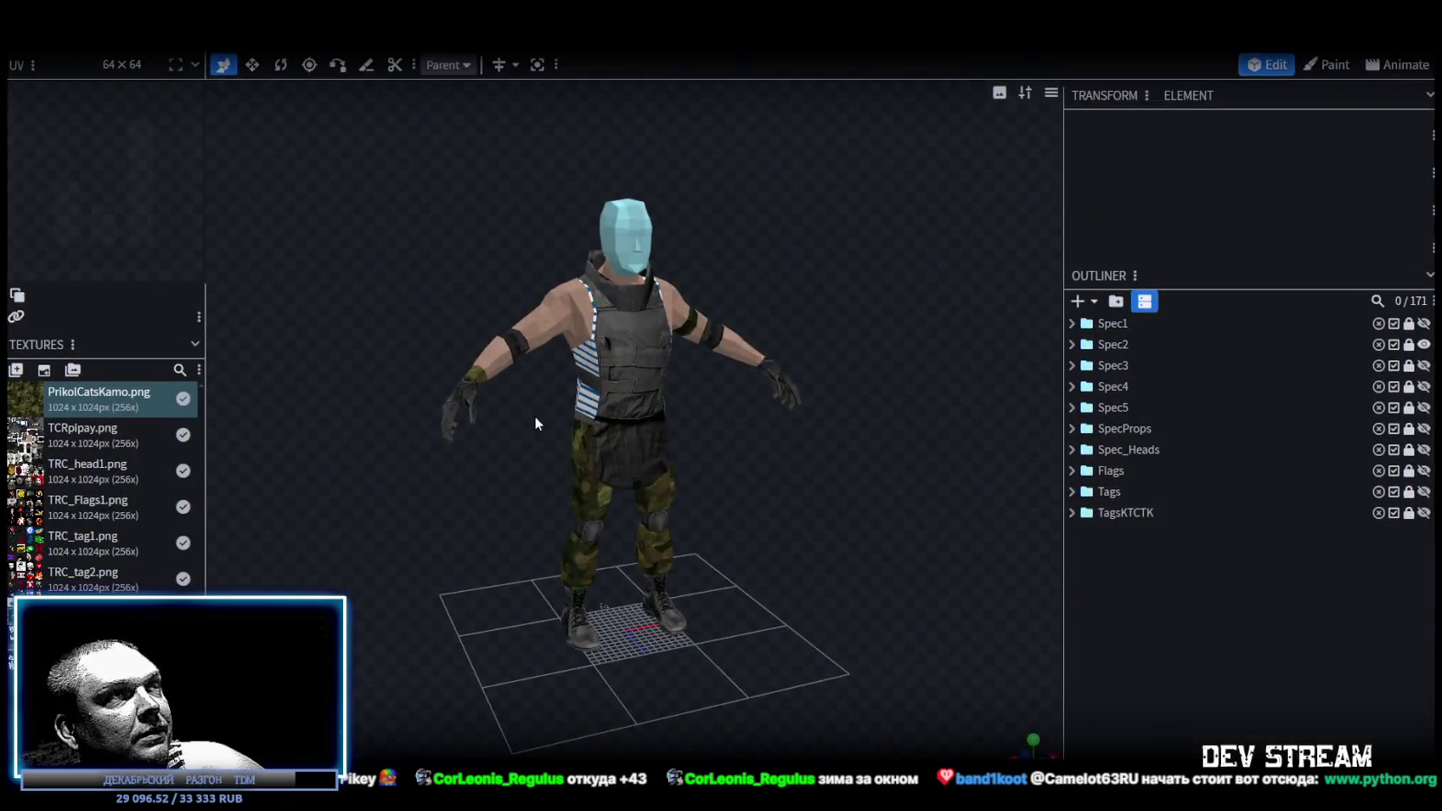
- Hide the Spec2 group, show Spec1 again, then view the Python 3.11.4 Files section
{"action": "left_click", "coordinate": [1422, 345]}
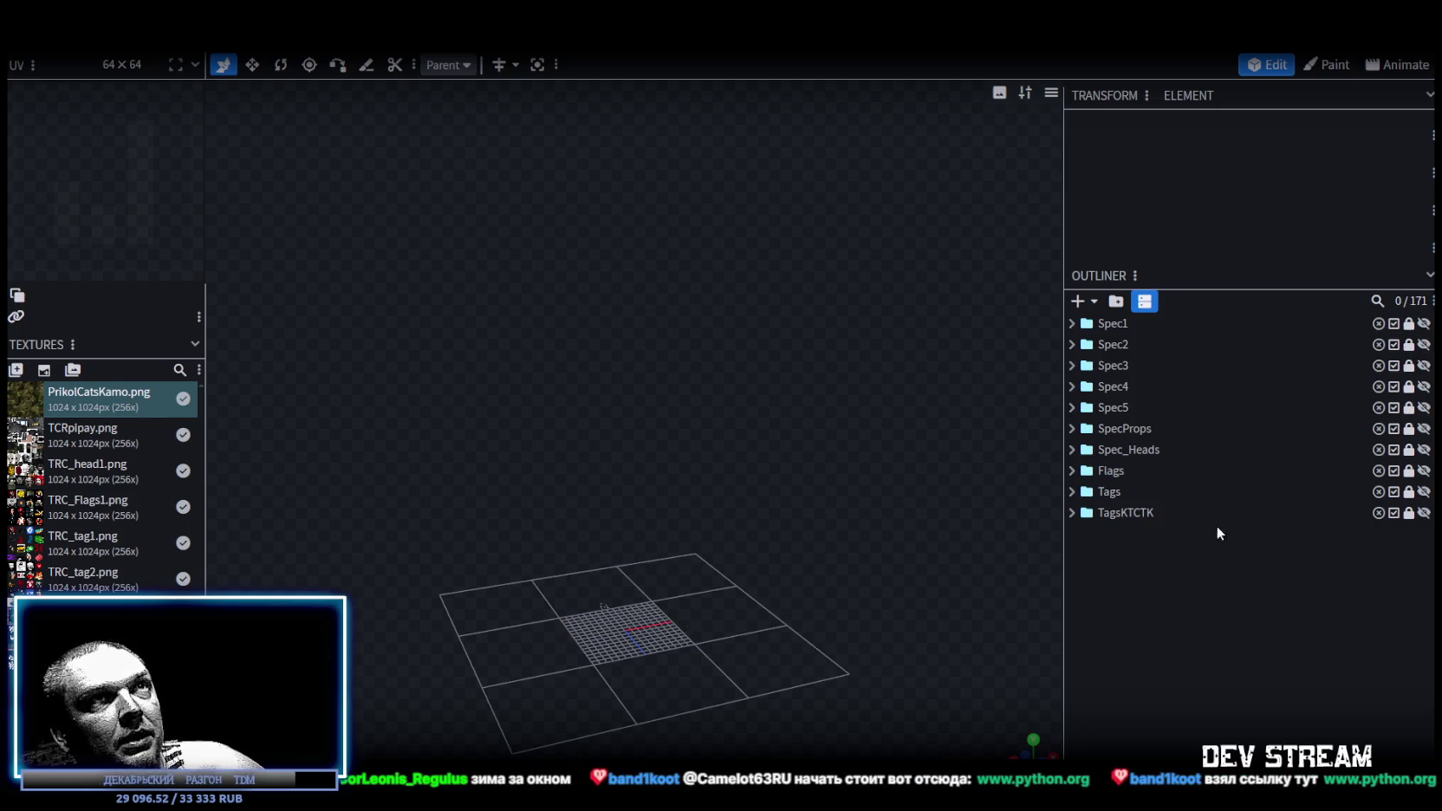
{"action": "left_click", "coordinate": [1424, 324]}
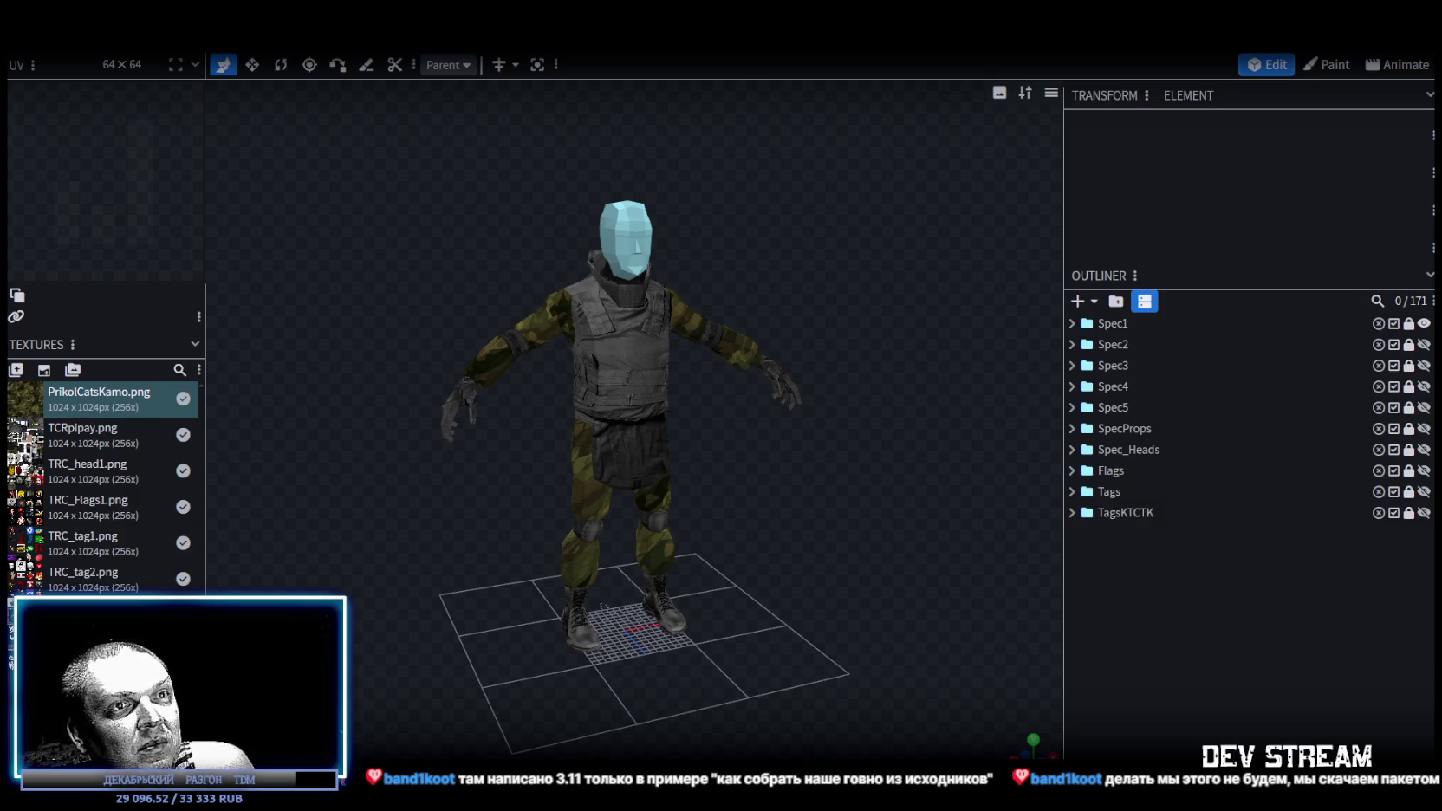
{"action": "key", "text": "alt+Tab"}
{"action": "scroll", "coordinate": [766, 604], "scroll_direction": "up", "scroll_amount": 15}
{"action": "scroll", "coordinate": [766, 604], "scroll_direction": "down", "scroll_amount": 15}
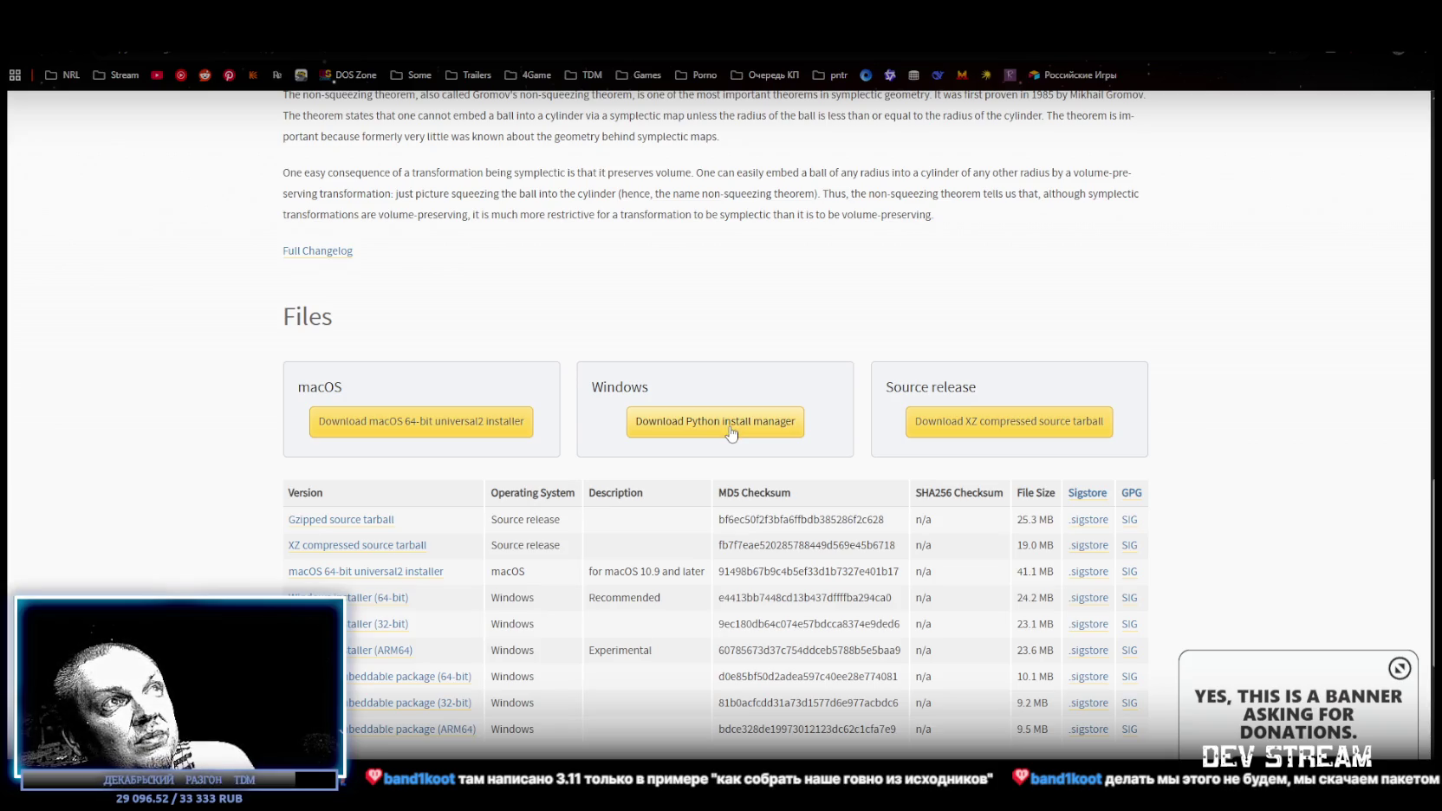
- Download the Windows Python install manager from the Files table, then return to Blockbench
{"action": "scroll", "coordinate": [730, 442], "scroll_direction": "up", "scroll_amount": 15}
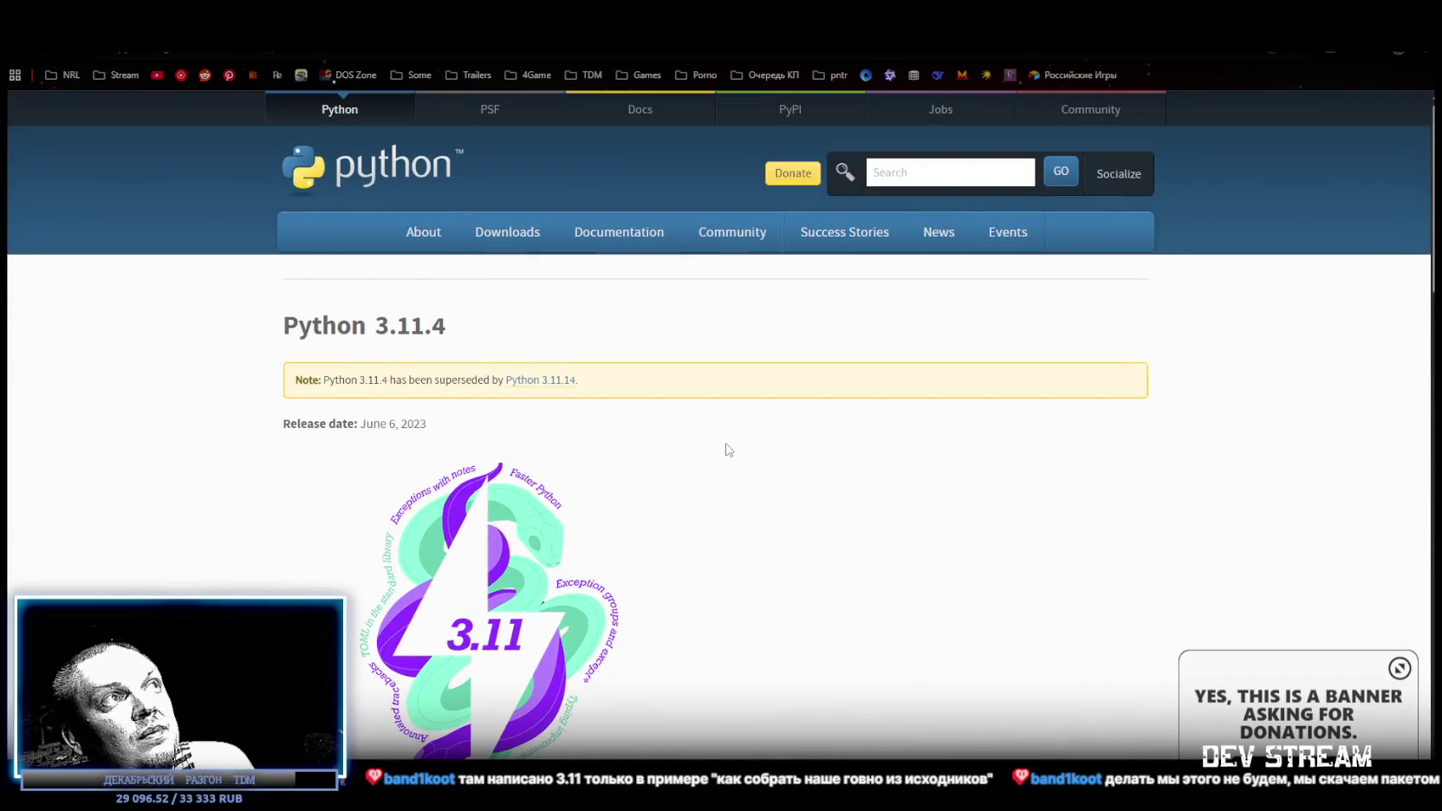
{"action": "scroll", "coordinate": [728, 448], "scroll_direction": "down", "scroll_amount": 5}
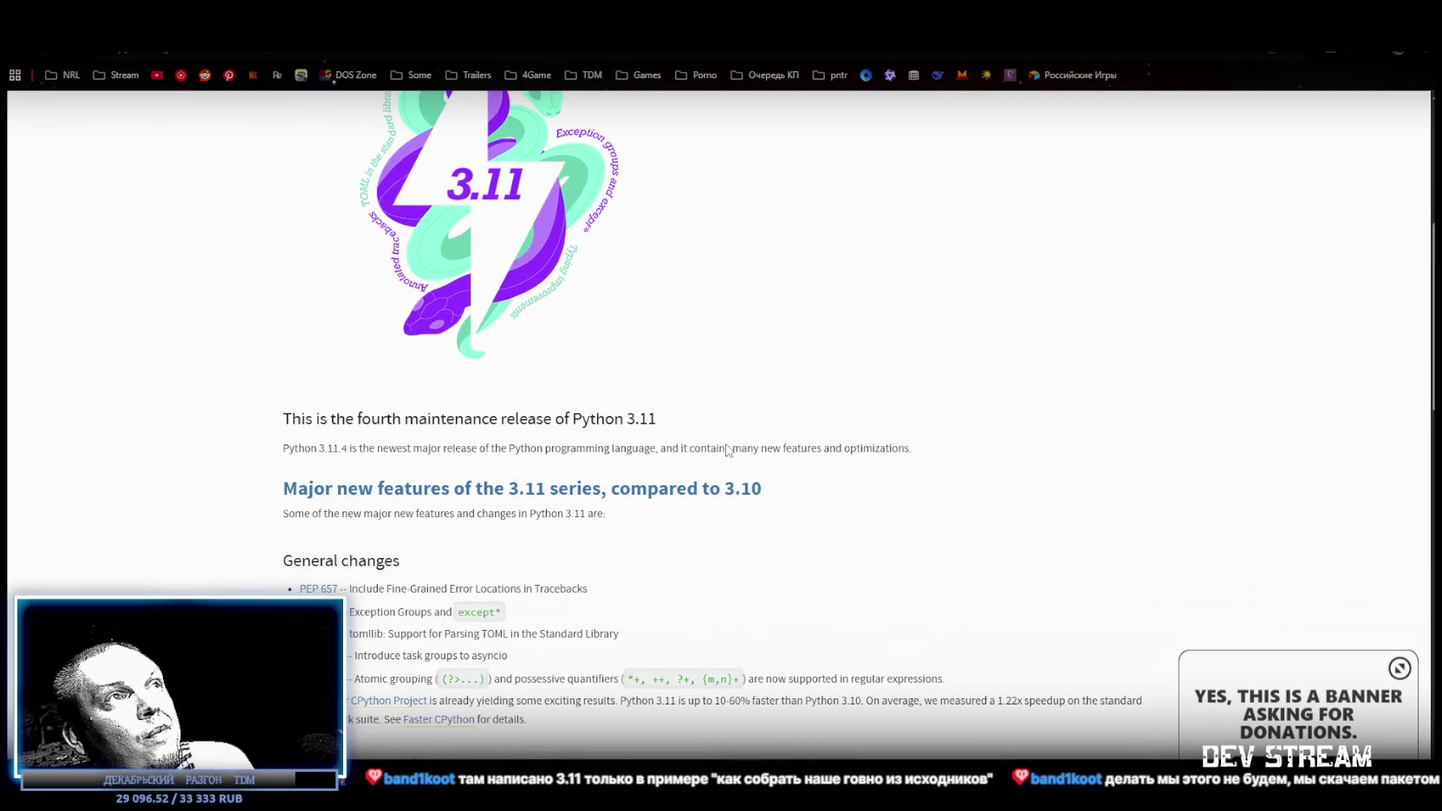
{"action": "scroll", "coordinate": [612, 487], "scroll_direction": "down", "scroll_amount": 1}
{"action": "scroll", "coordinate": [613, 487], "scroll_direction": "down", "scroll_amount": 15}
{"action": "left_click", "coordinate": [724, 421]}
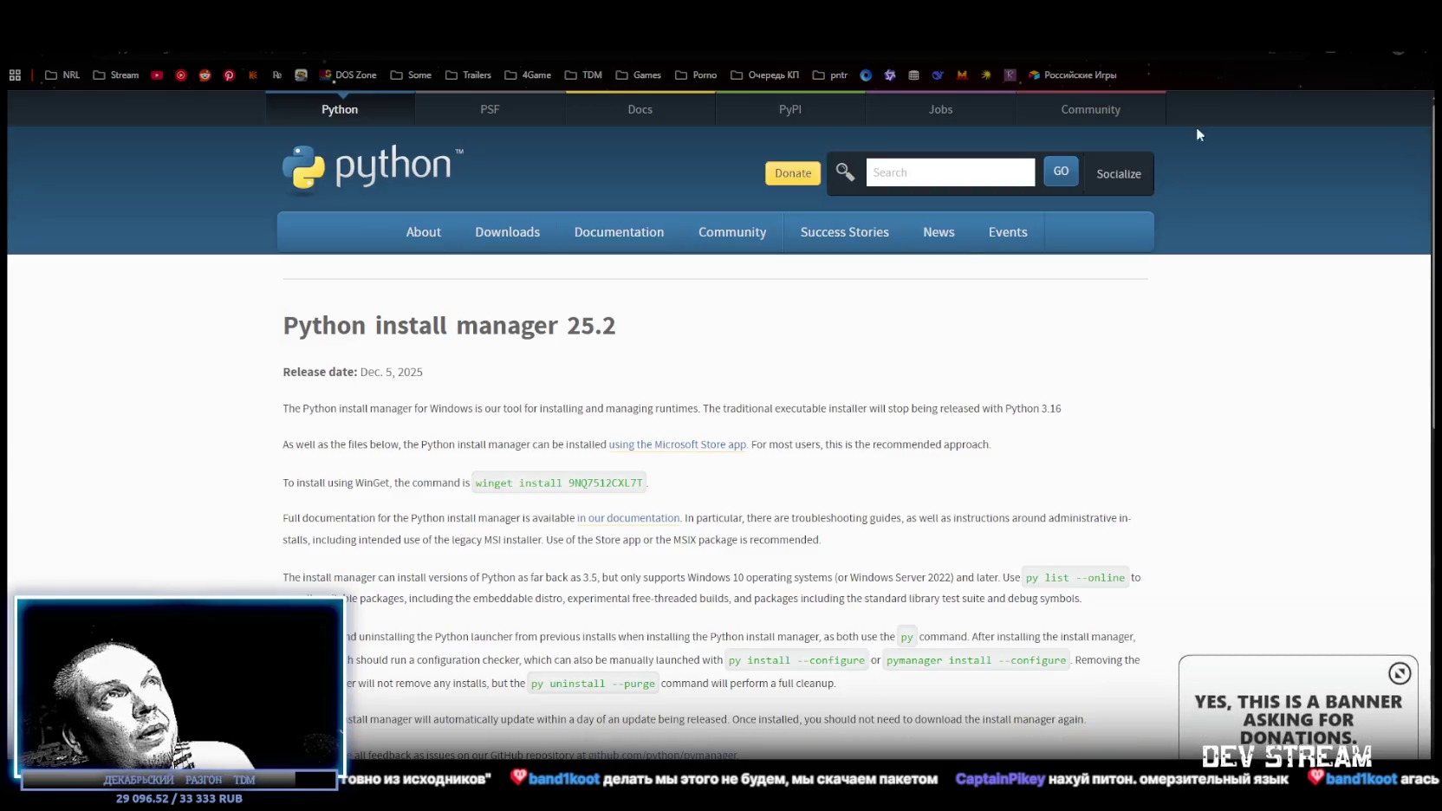
{"action": "key", "text": "alt+Tab"}
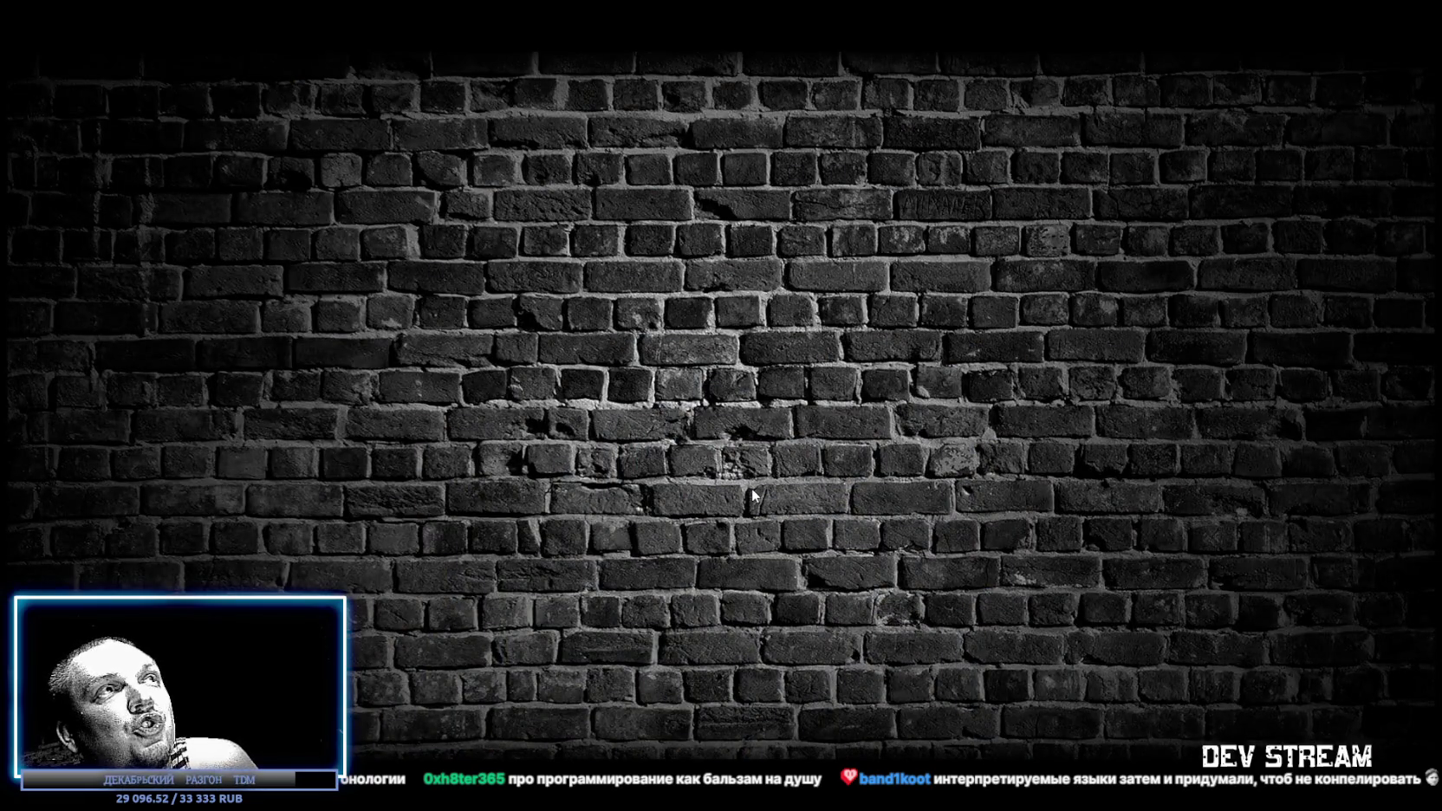
- Move the python-manager desktop icon and read the pymanager README down to Tests and Package
{"action": "mouse_move", "coordinate": [647, 401]}
{"action": "left_mouse_down"}
{"action": "mouse_move", "coordinate": [704, 345]}
{"action": "mouse_move", "coordinate": [689, 298]}
{"action": "mouse_move", "coordinate": [662, 301]}
{"action": "left_mouse_up"}
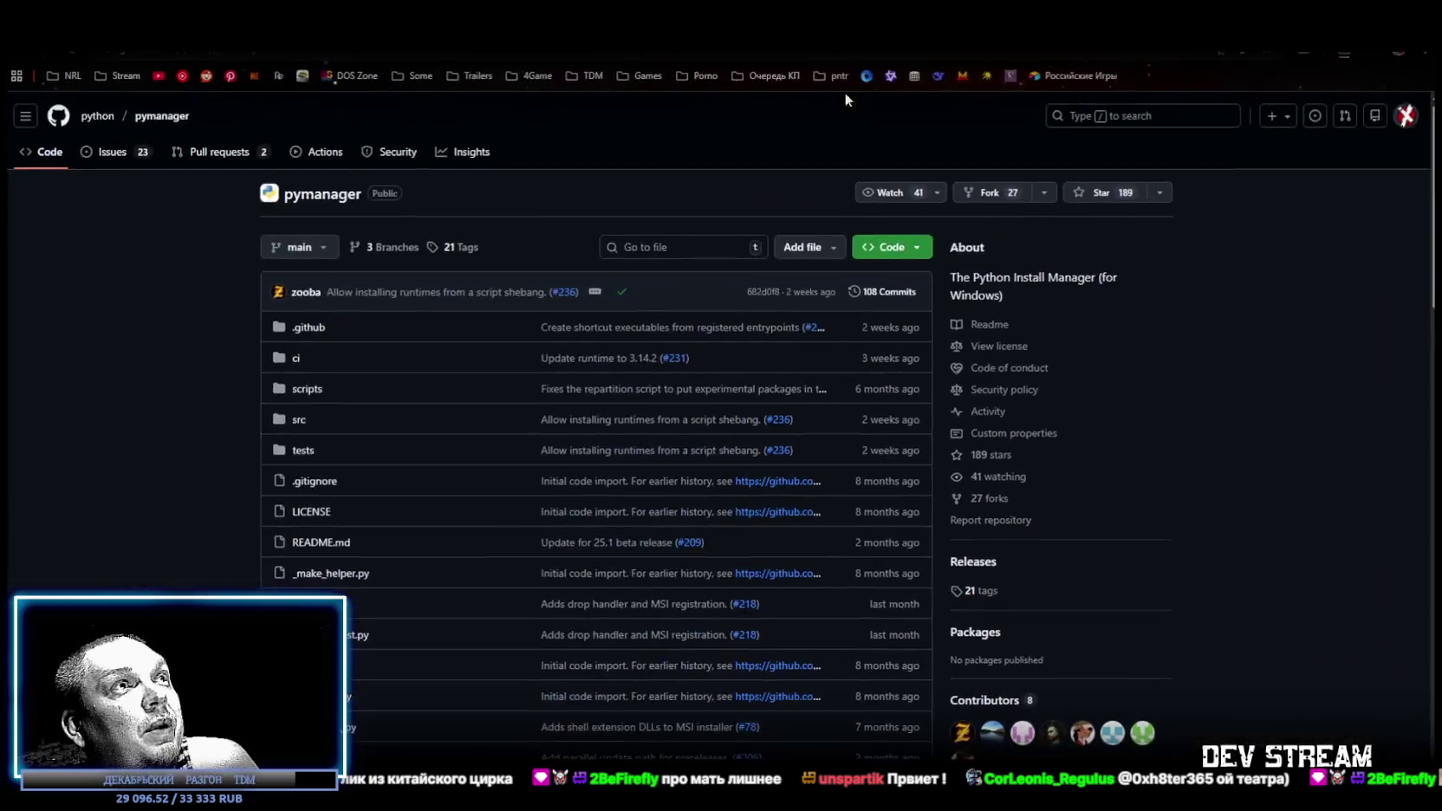
{"action": "scroll", "coordinate": [645, 513], "scroll_direction": "down", "scroll_amount": 7}
{"action": "scroll", "coordinate": [627, 442], "scroll_direction": "down", "scroll_amount": 5}
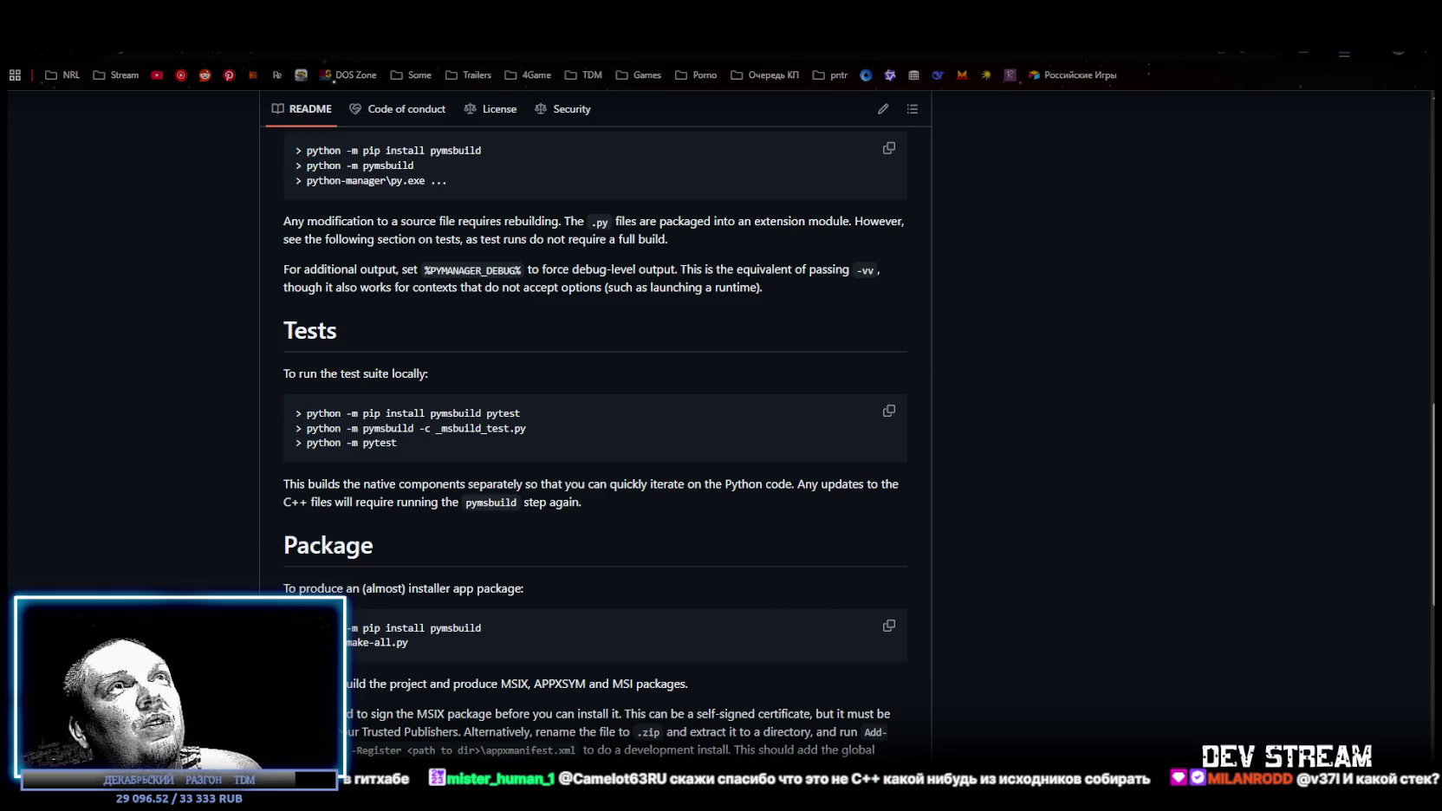
{"action": "key", "text": "super+Down"}
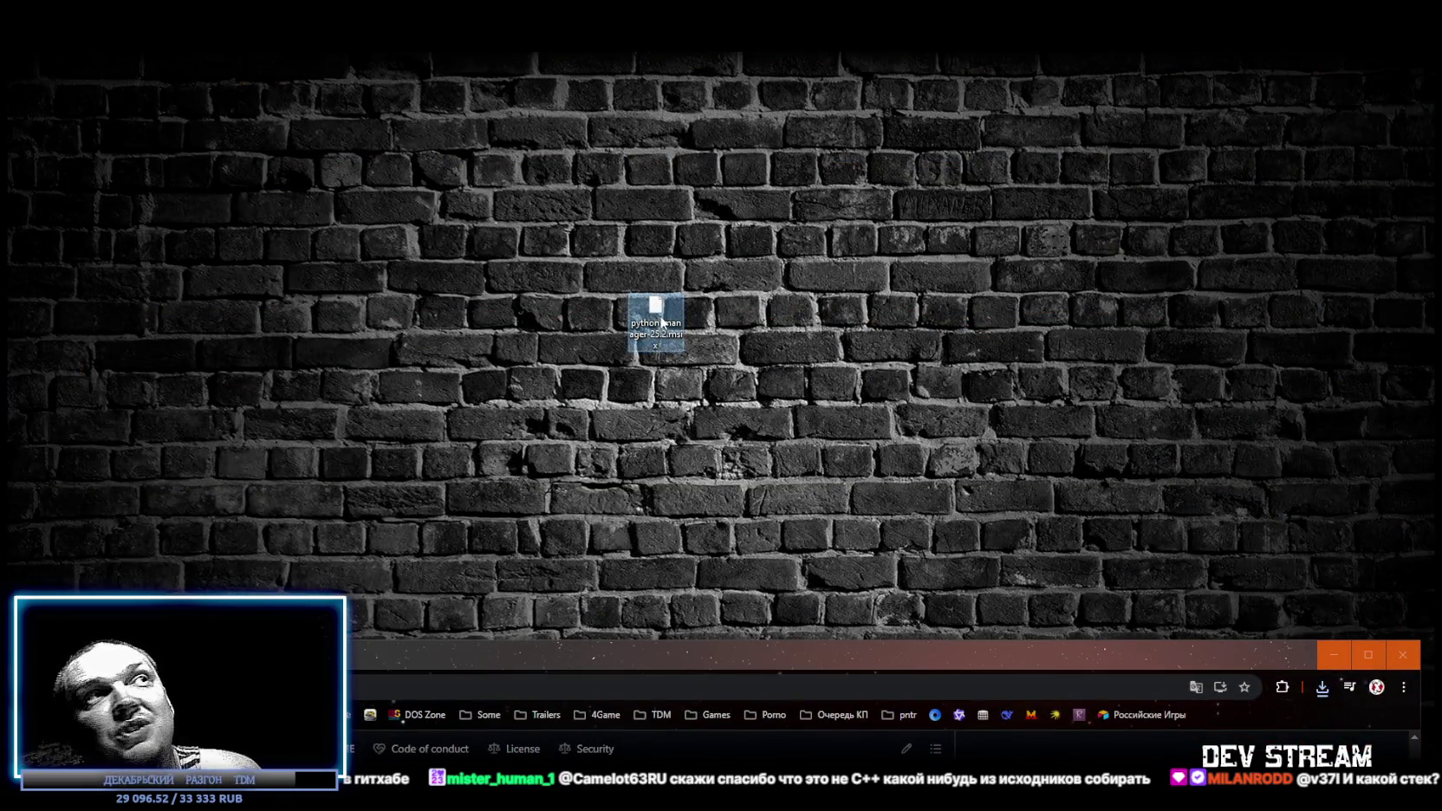
- Nudge the python-manager icon right and launch the .msix installer file
{"action": "left_click_drag", "start_coordinate": [661, 322], "coordinate": [718, 323]}
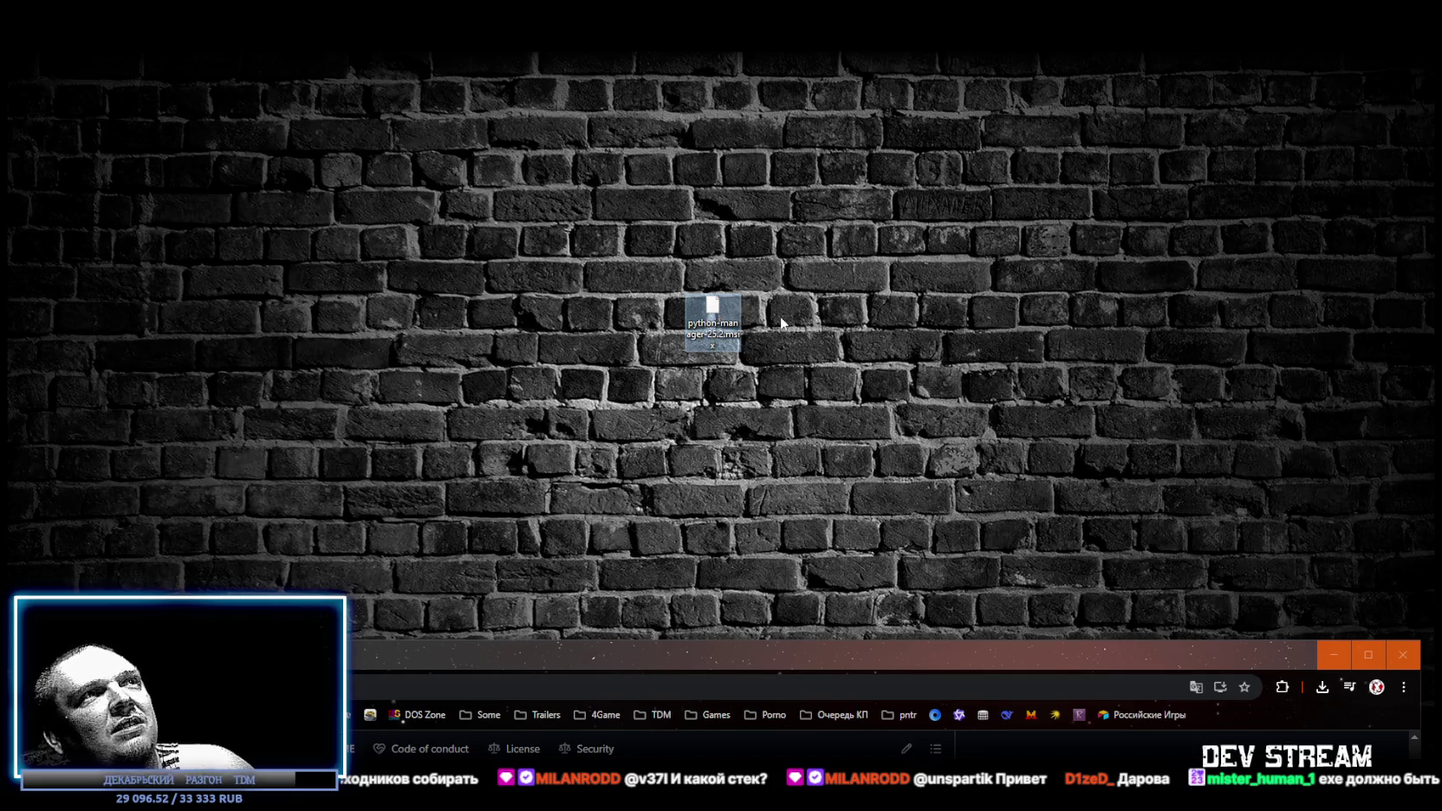
{"action": "double_click", "coordinate": [712, 308]}
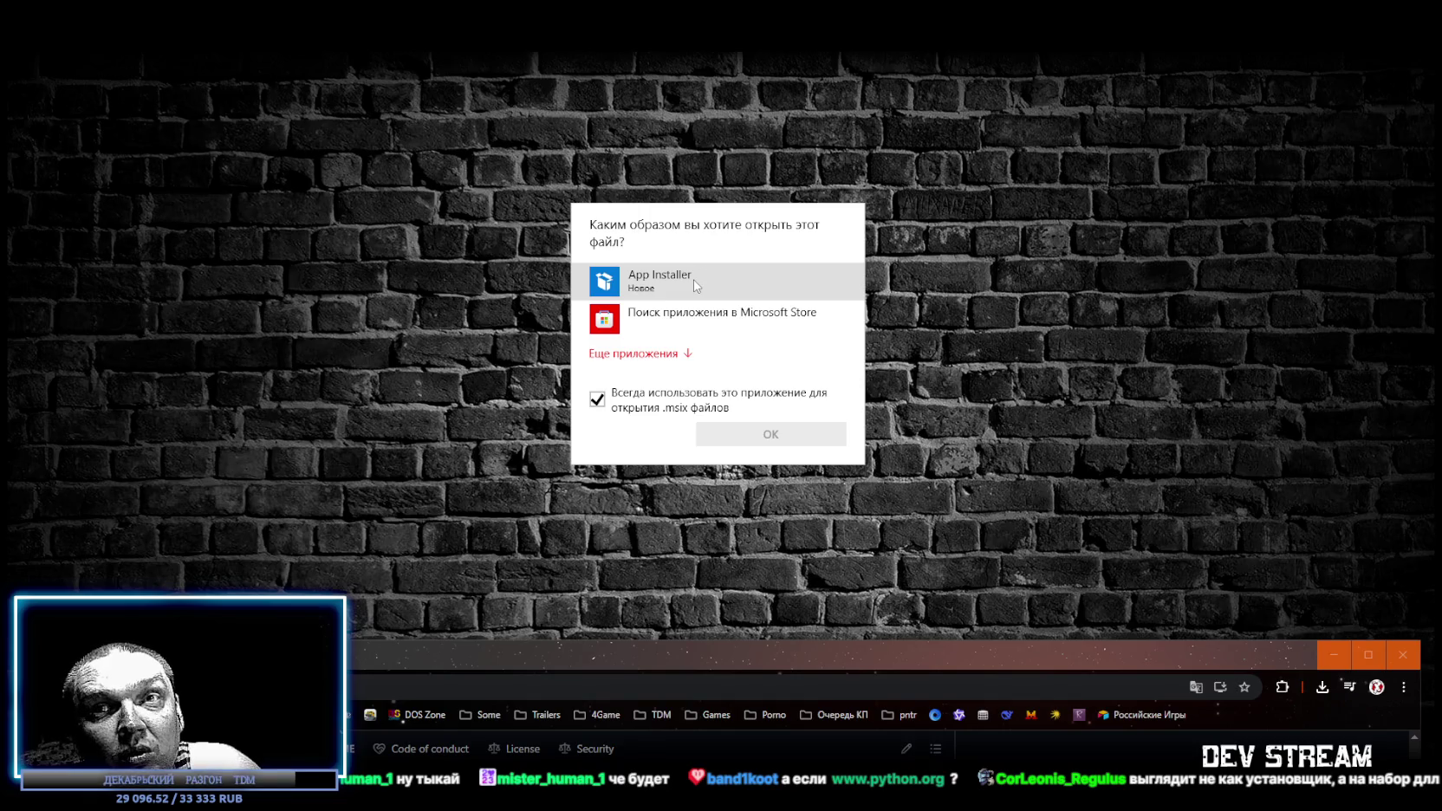
- Open the .msix once with App Installer, then cancel the Python Install Manager installation
{"action": "left_click", "coordinate": [693, 279]}
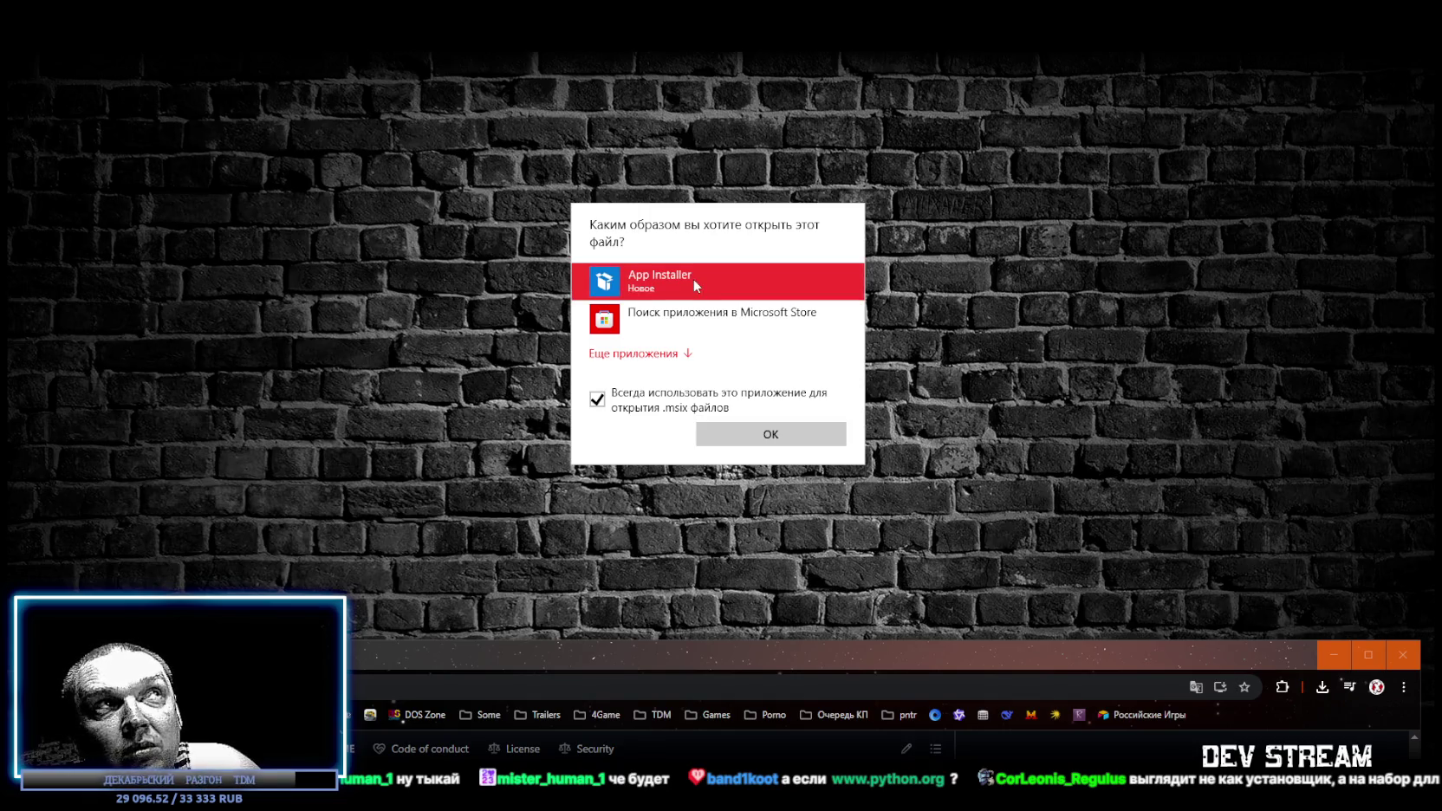
{"action": "left_click", "coordinate": [597, 398]}
{"action": "left_click", "coordinate": [776, 434]}
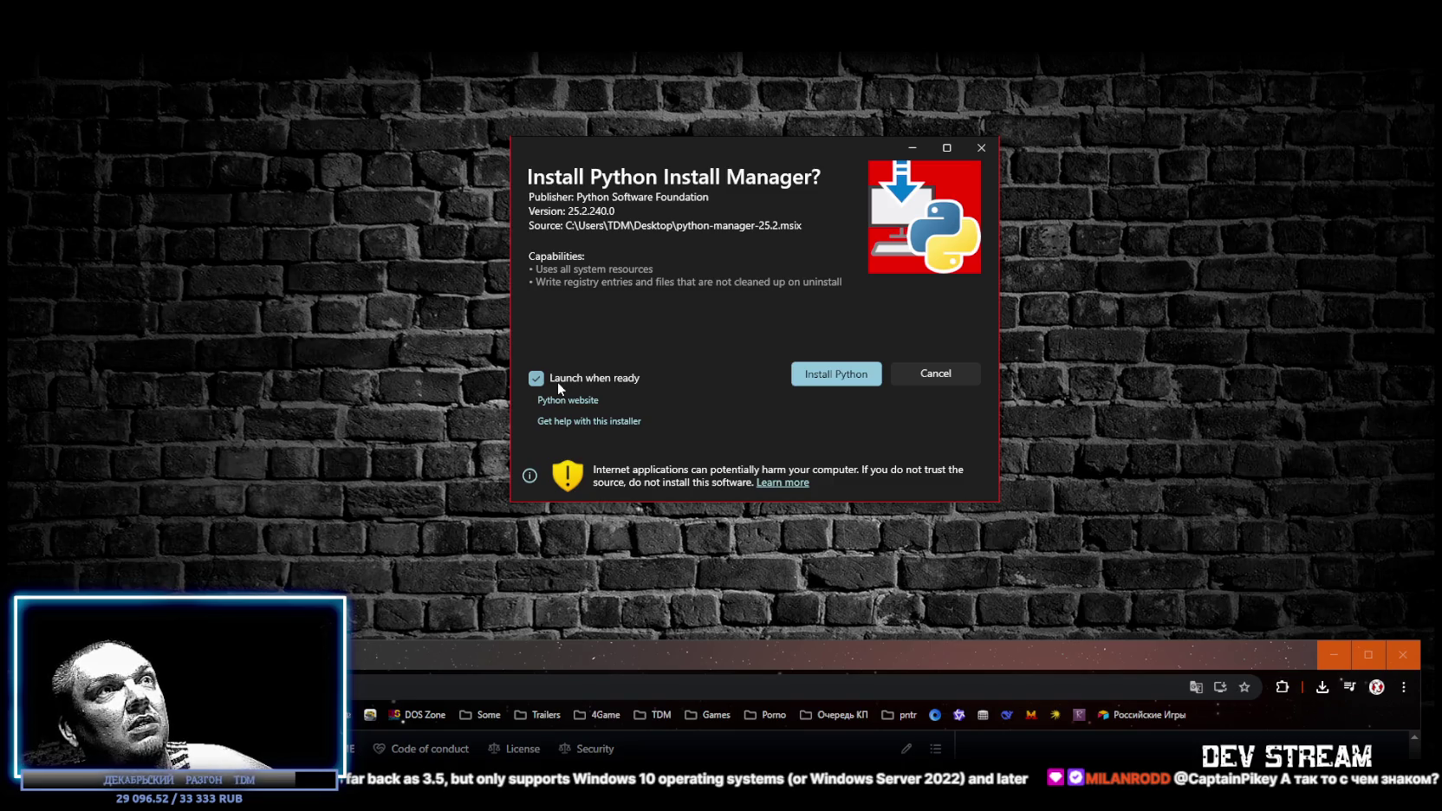
{"action": "left_click", "coordinate": [963, 377]}
- Move the leftover browser window down and scroll through the Python 3.11.0 new features
{"action": "left_click_drag", "start_coordinate": [821, 640], "coordinate": [821, 806]}
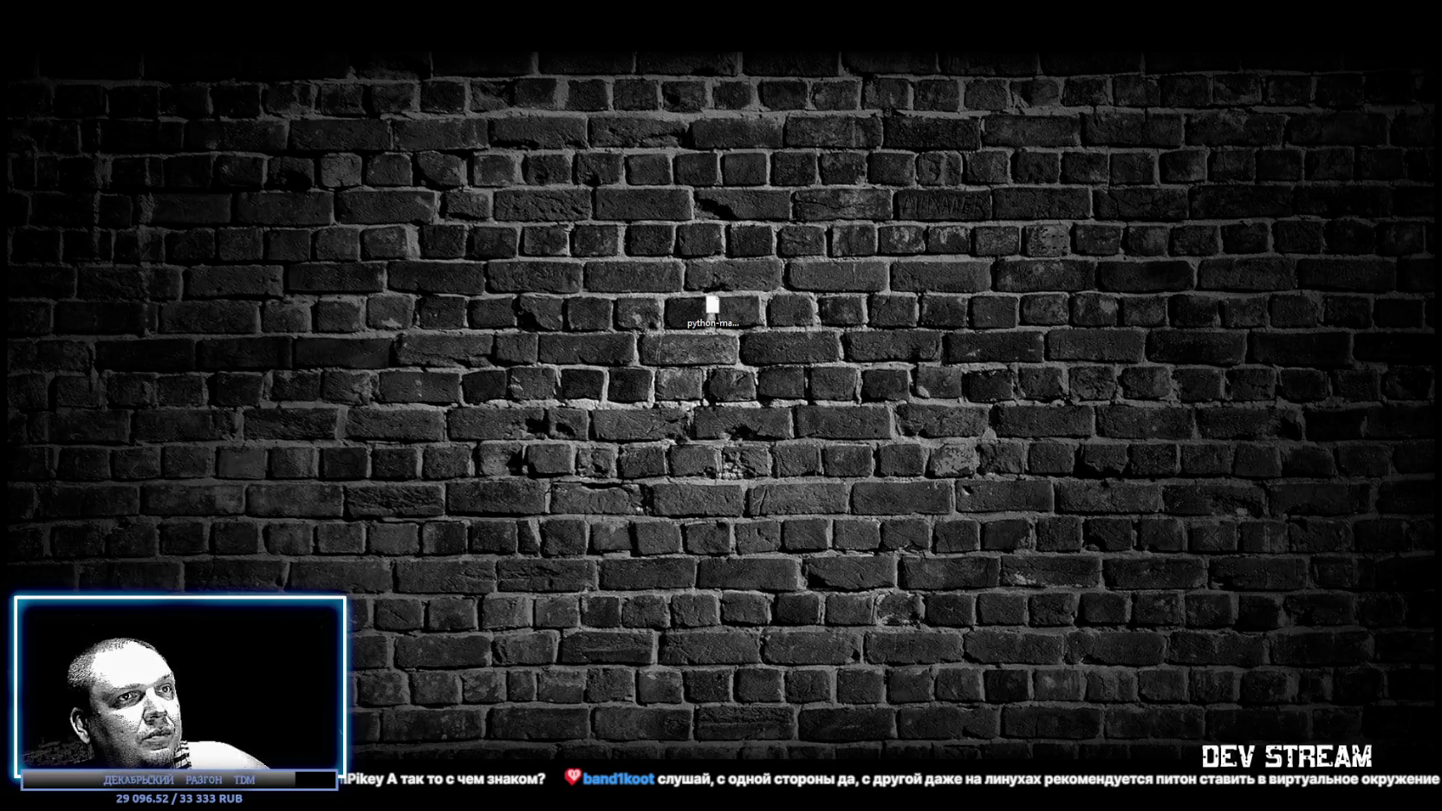
{"action": "scroll", "coordinate": [732, 572], "scroll_direction": "down", "scroll_amount": 5}
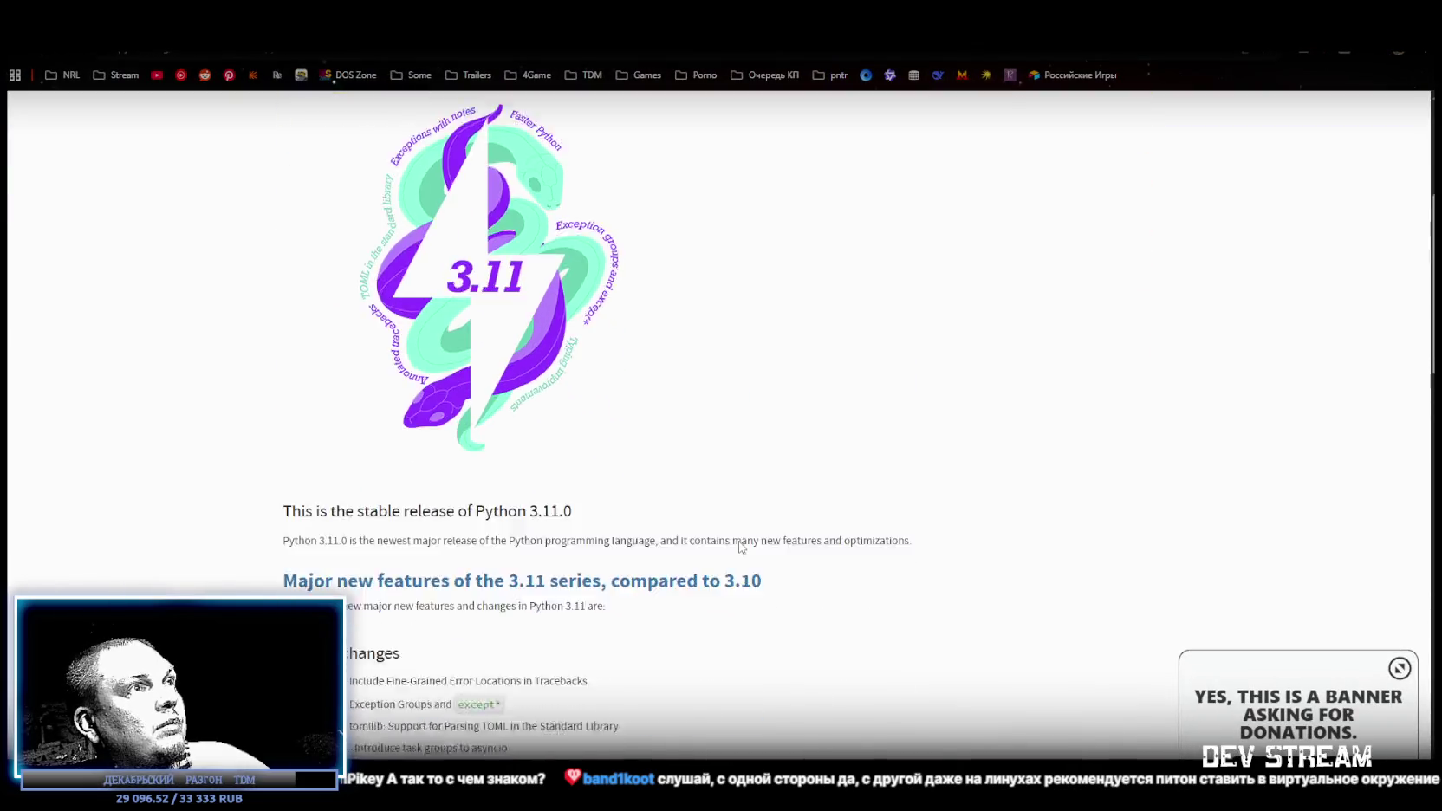
{"action": "scroll", "coordinate": [727, 520], "scroll_direction": "down", "scroll_amount": 2}
{"action": "scroll", "coordinate": [598, 390], "scroll_direction": "down", "scroll_amount": 5}
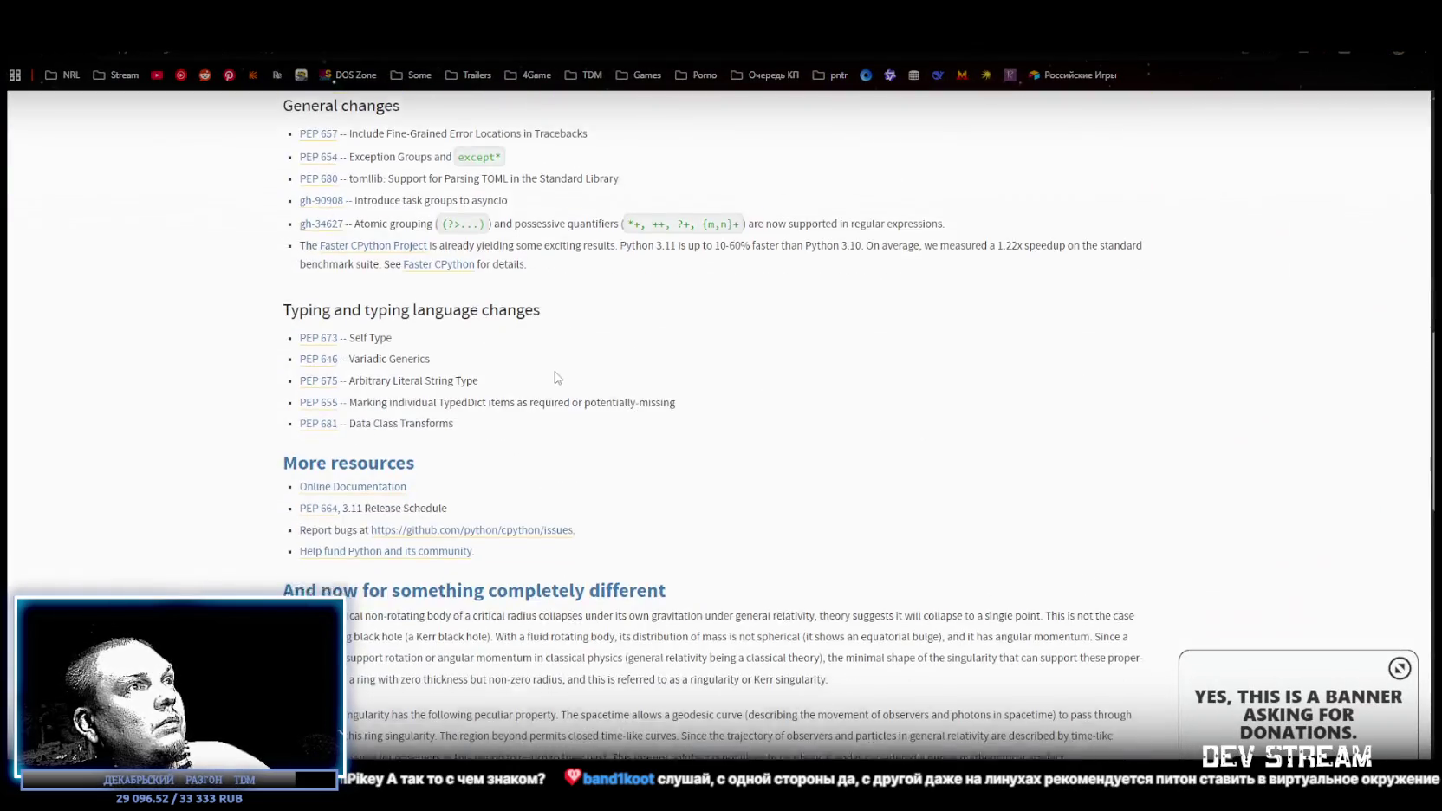
{"action": "scroll", "coordinate": [556, 377], "scroll_direction": "down", "scroll_amount": 3}
{"action": "scroll", "coordinate": [545, 364], "scroll_direction": "down", "scroll_amount": 4}
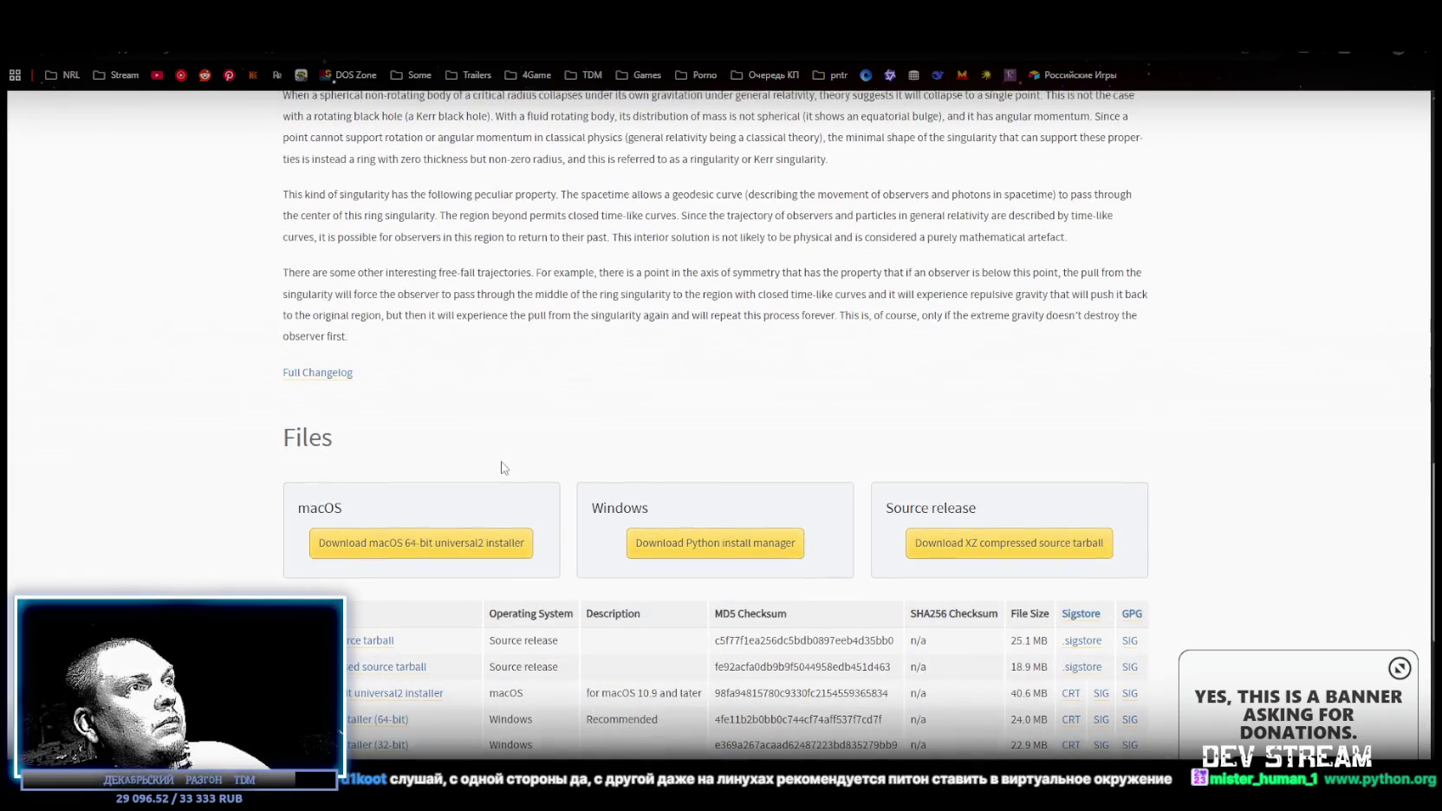
{"action": "scroll", "coordinate": [507, 466], "scroll_direction": "up", "scroll_amount": 15}
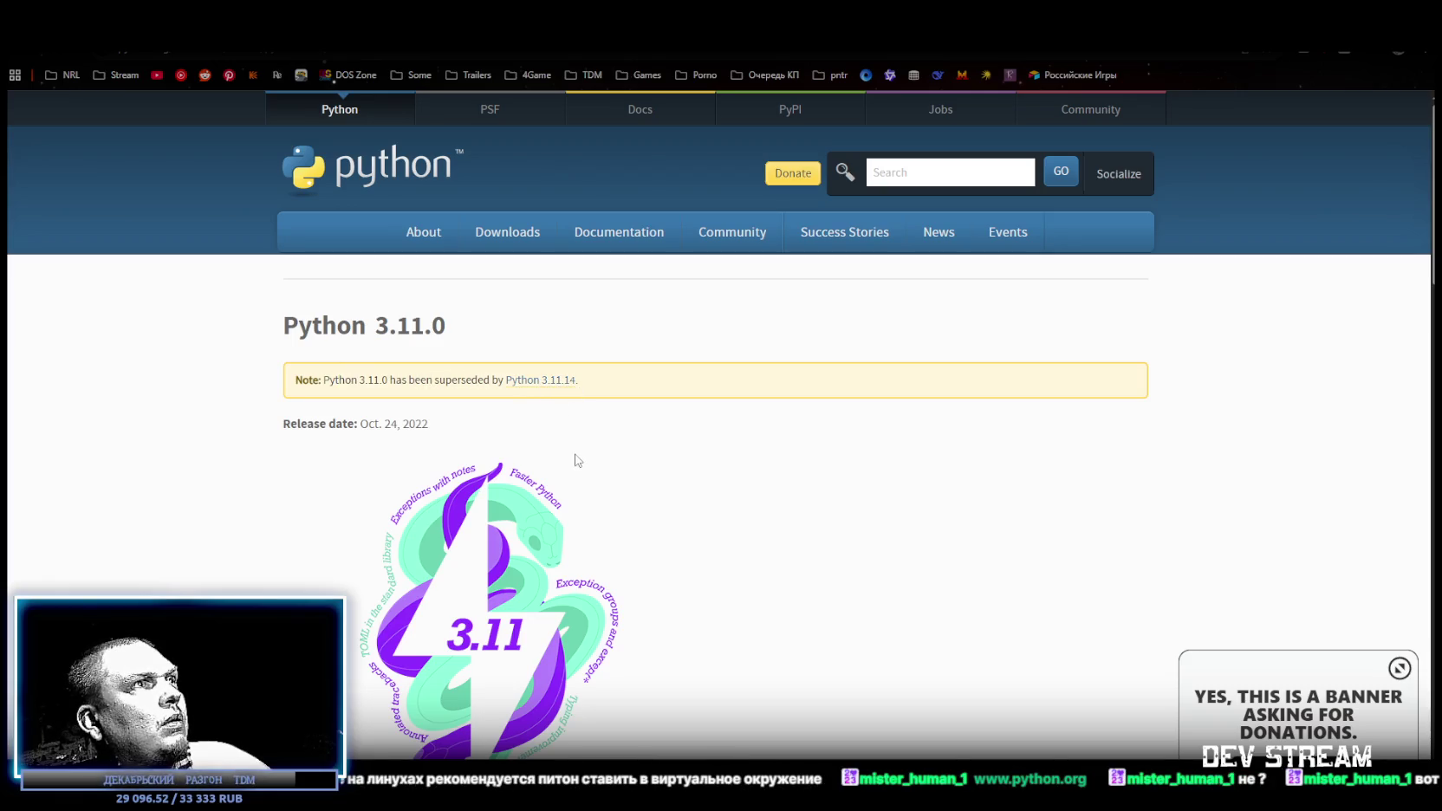
{"action": "scroll", "coordinate": [666, 515], "scroll_direction": "down", "scroll_amount": 5}
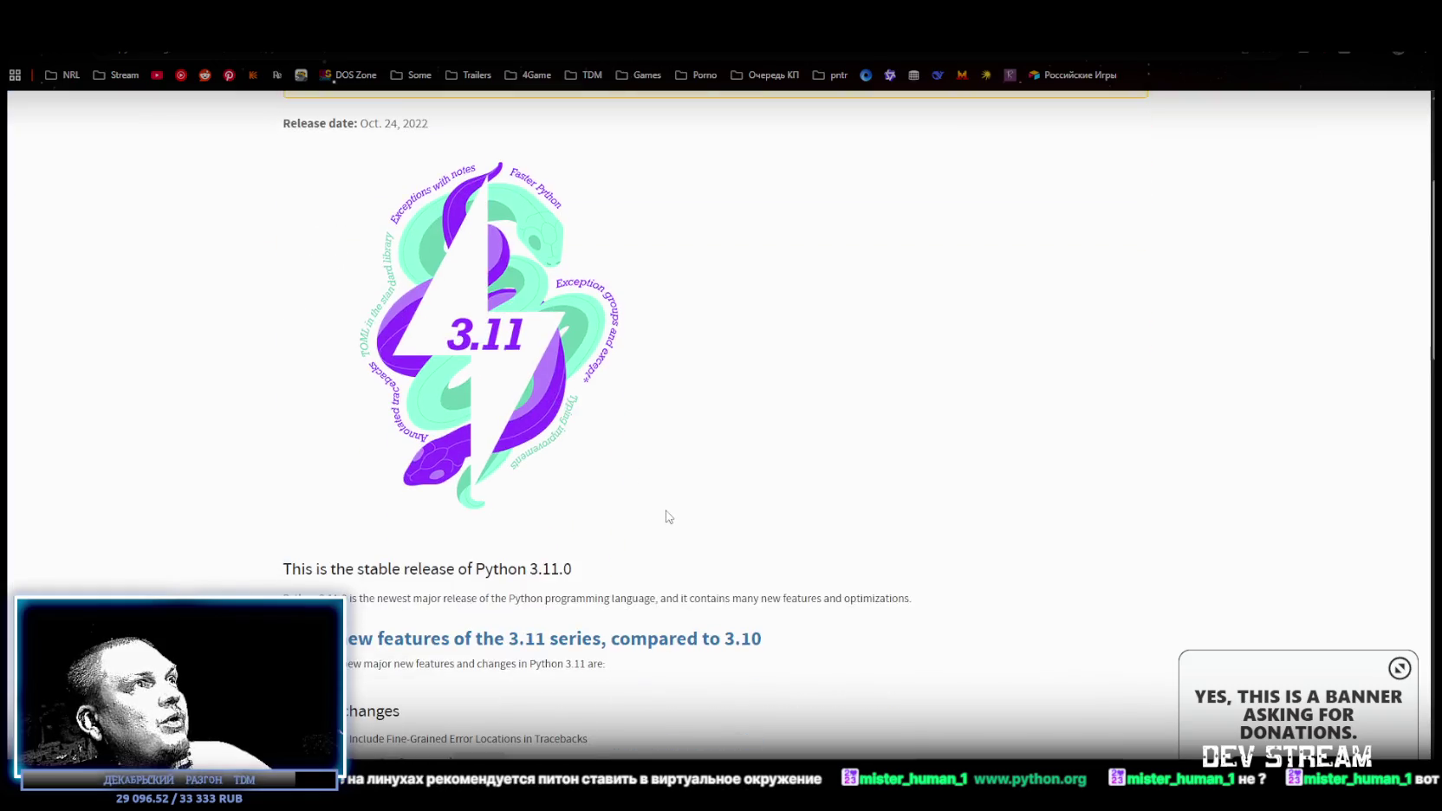
{"action": "scroll", "coordinate": [666, 515], "scroll_direction": "down", "scroll_amount": 5}
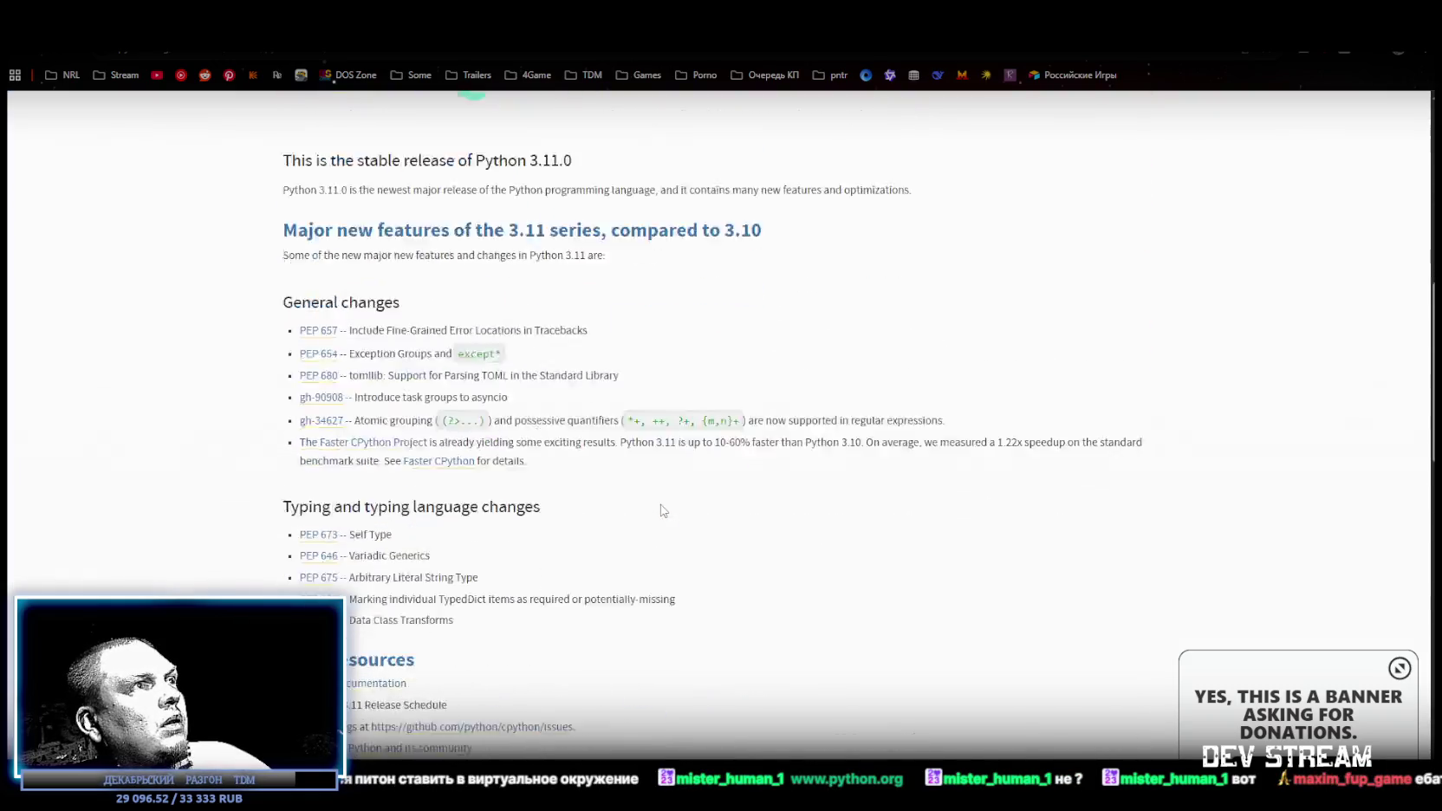
{"action": "scroll", "coordinate": [660, 501], "scroll_direction": "down", "scroll_amount": 5}
{"action": "scroll", "coordinate": [657, 494], "scroll_direction": "down", "scroll_amount": 5}
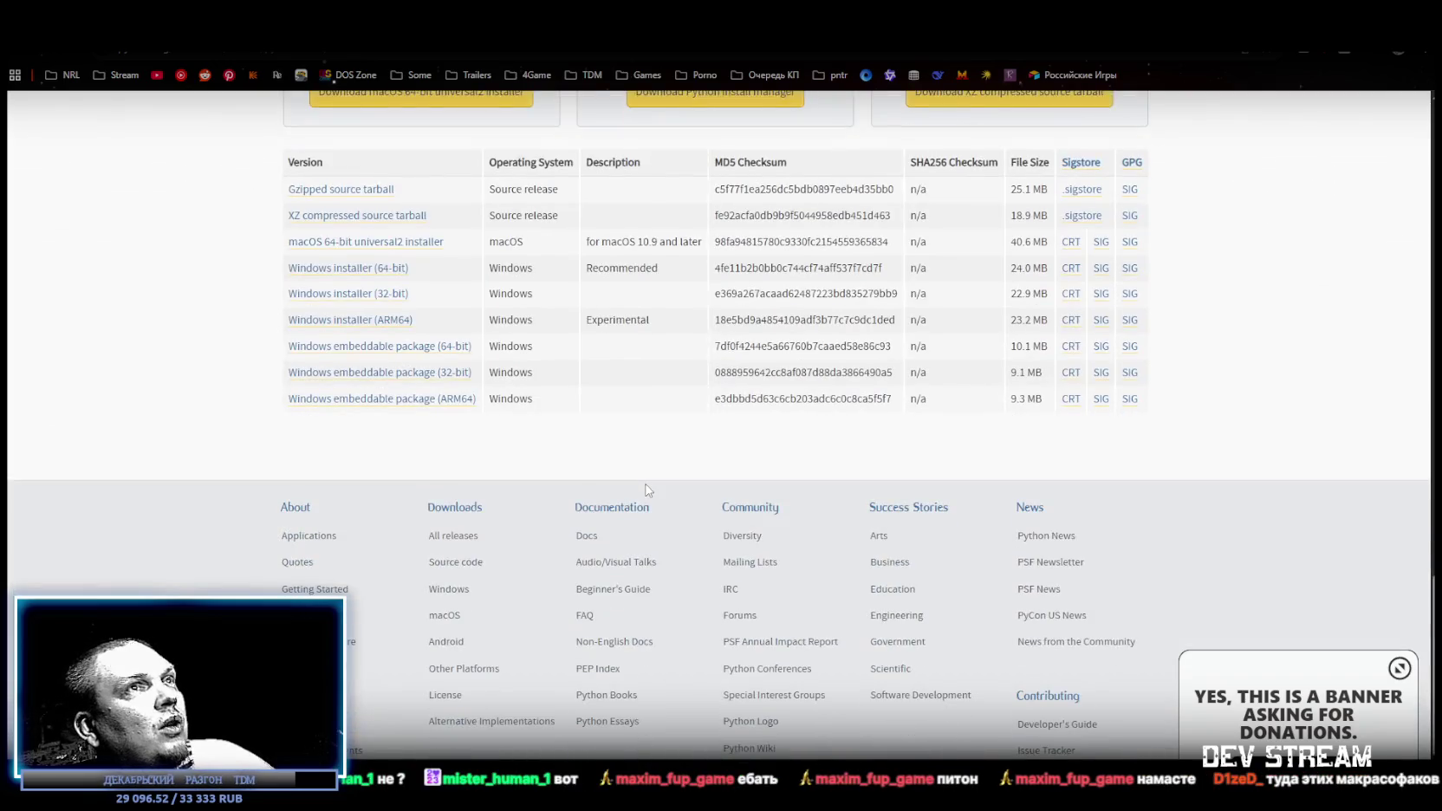
{"action": "scroll", "coordinate": [652, 490], "scroll_direction": "up", "scroll_amount": 3}
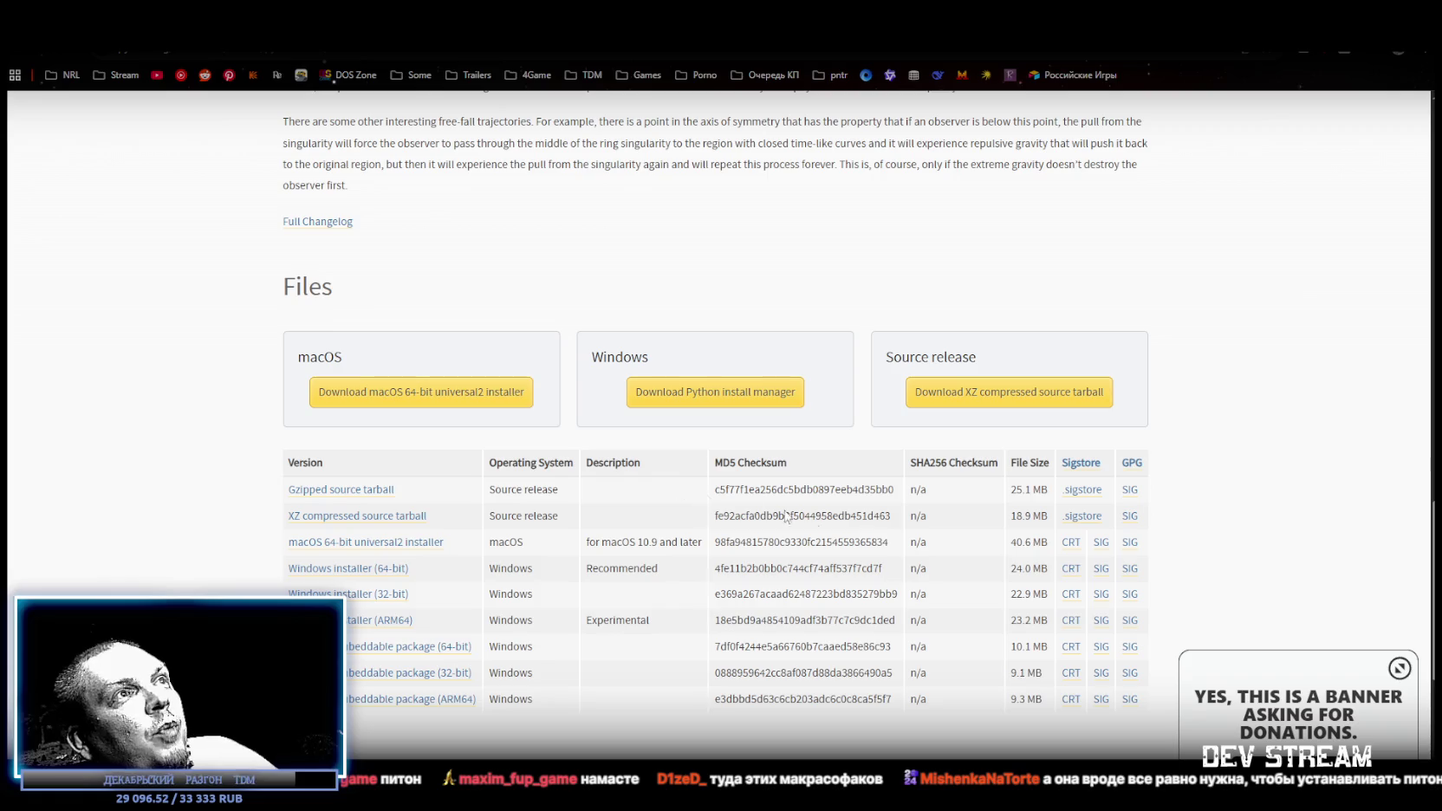
{"action": "scroll", "coordinate": [589, 450], "scroll_direction": "up", "scroll_amount": 1}
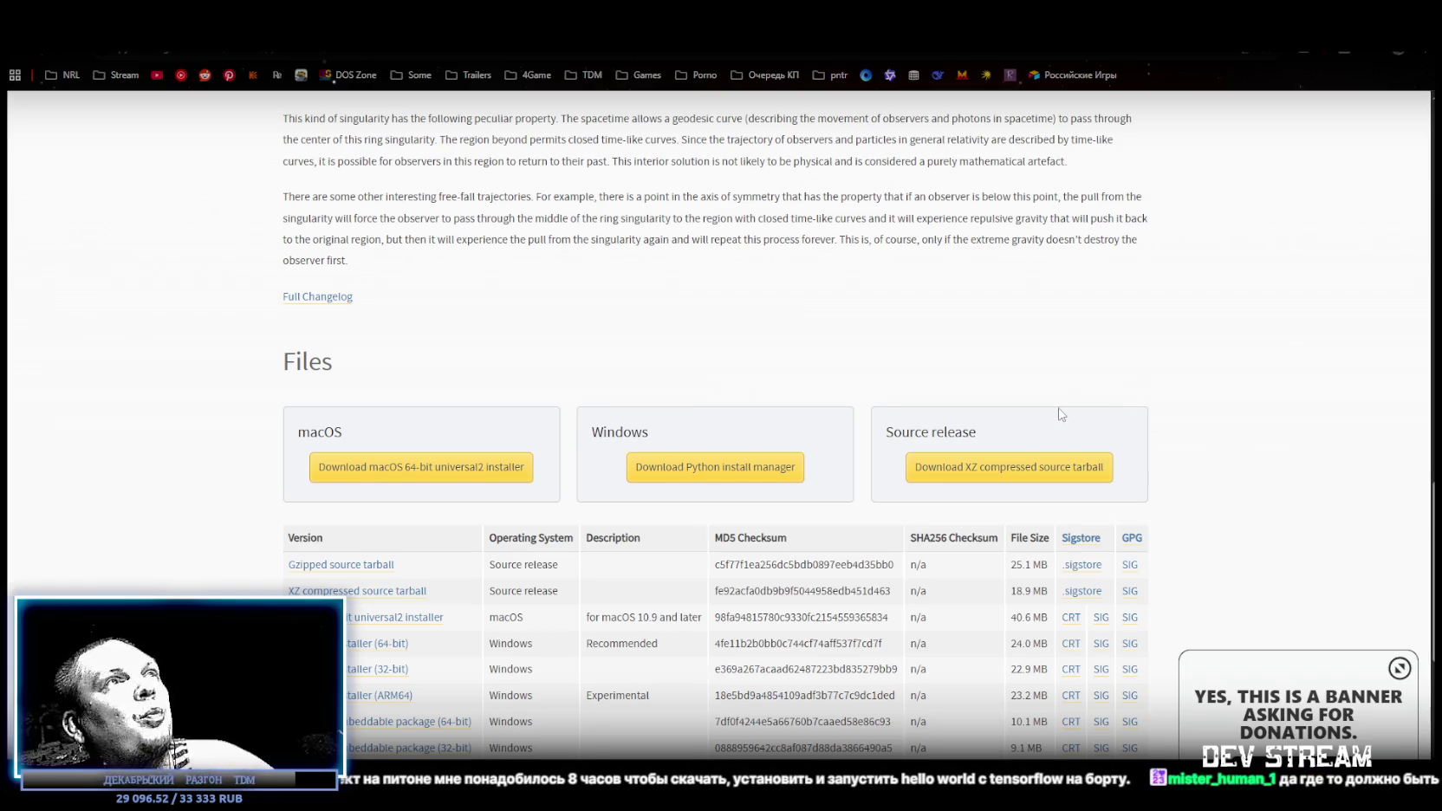
{"action": "scroll", "coordinate": [1062, 416], "scroll_direction": "up", "scroll_amount": 3}
{"action": "scroll", "coordinate": [1051, 410], "scroll_direction": "up", "scroll_amount": 4}
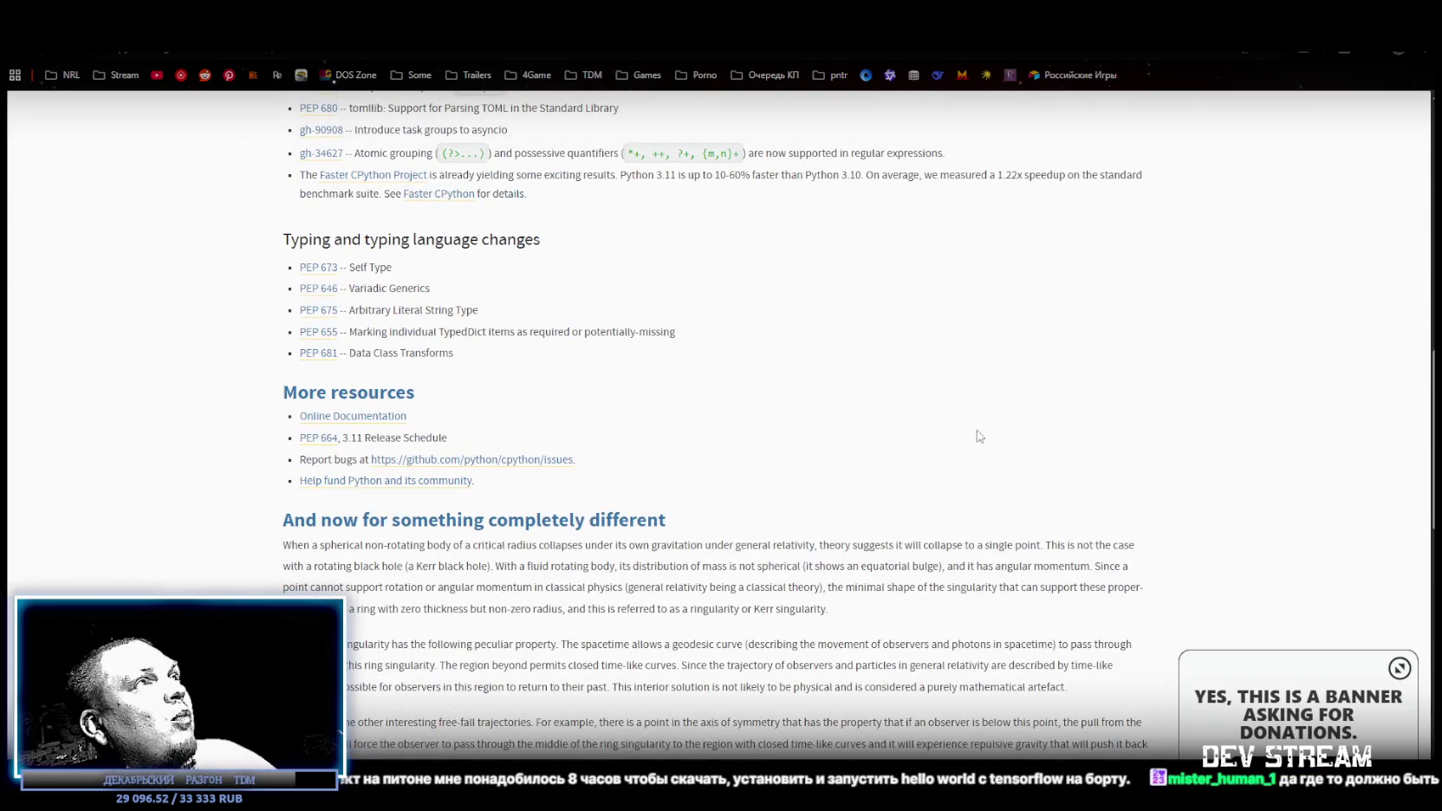
{"action": "scroll", "coordinate": [917, 442], "scroll_direction": "up", "scroll_amount": 5}
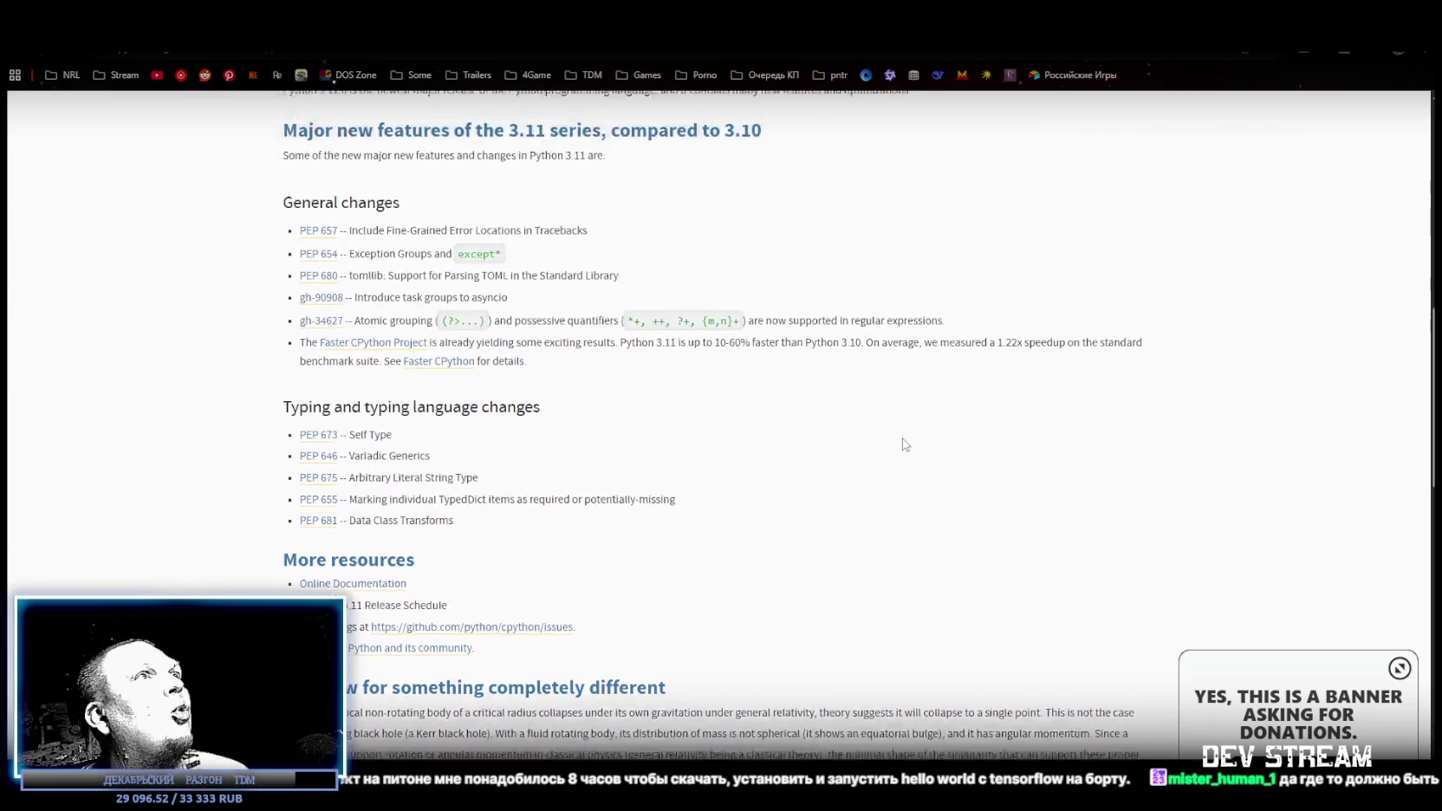
{"action": "scroll", "coordinate": [789, 452], "scroll_direction": "up", "scroll_amount": 7}
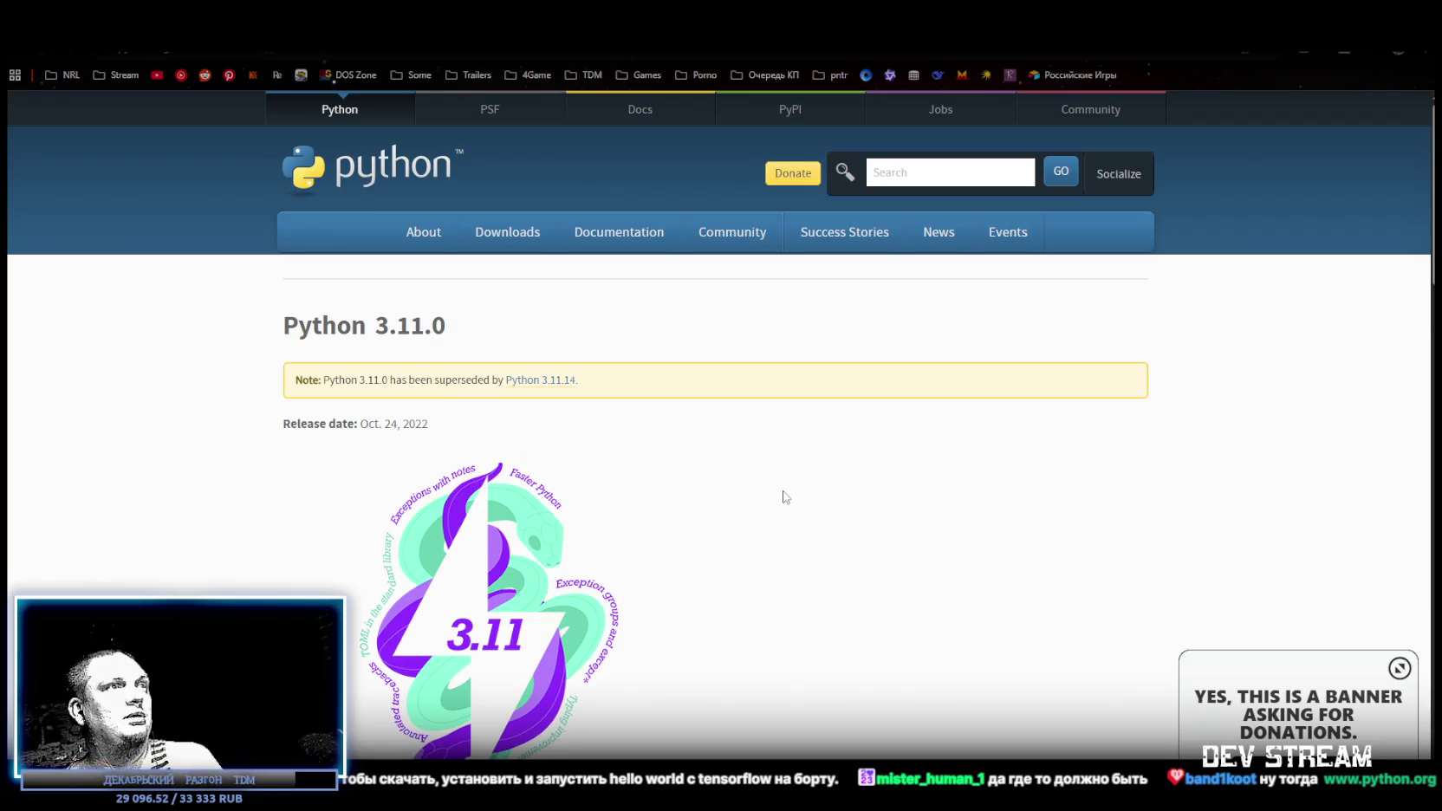
{"action": "scroll", "coordinate": [785, 526], "scroll_direction": "down", "scroll_amount": 1}
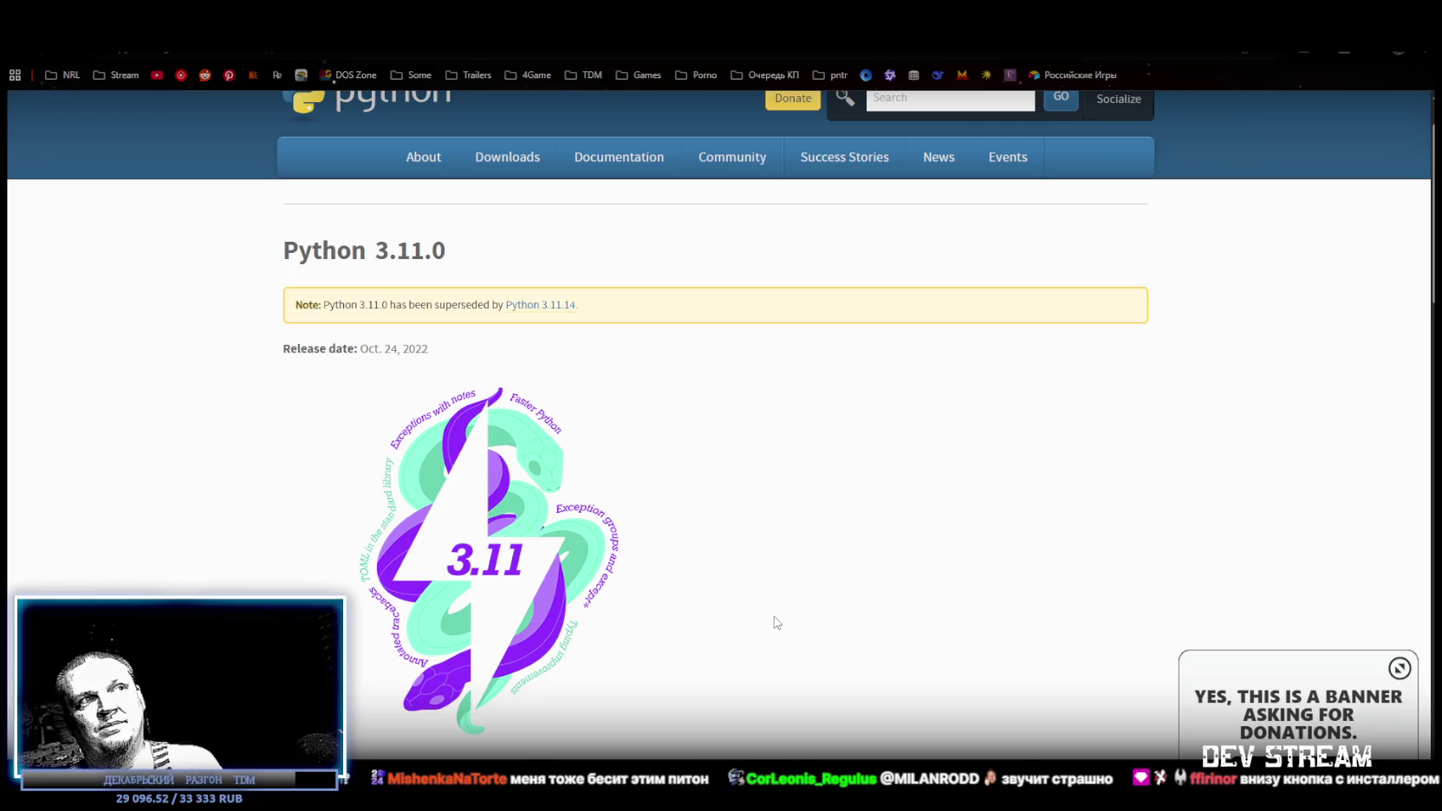
{"action": "scroll", "coordinate": [776, 620], "scroll_direction": "down", "scroll_amount": 10}
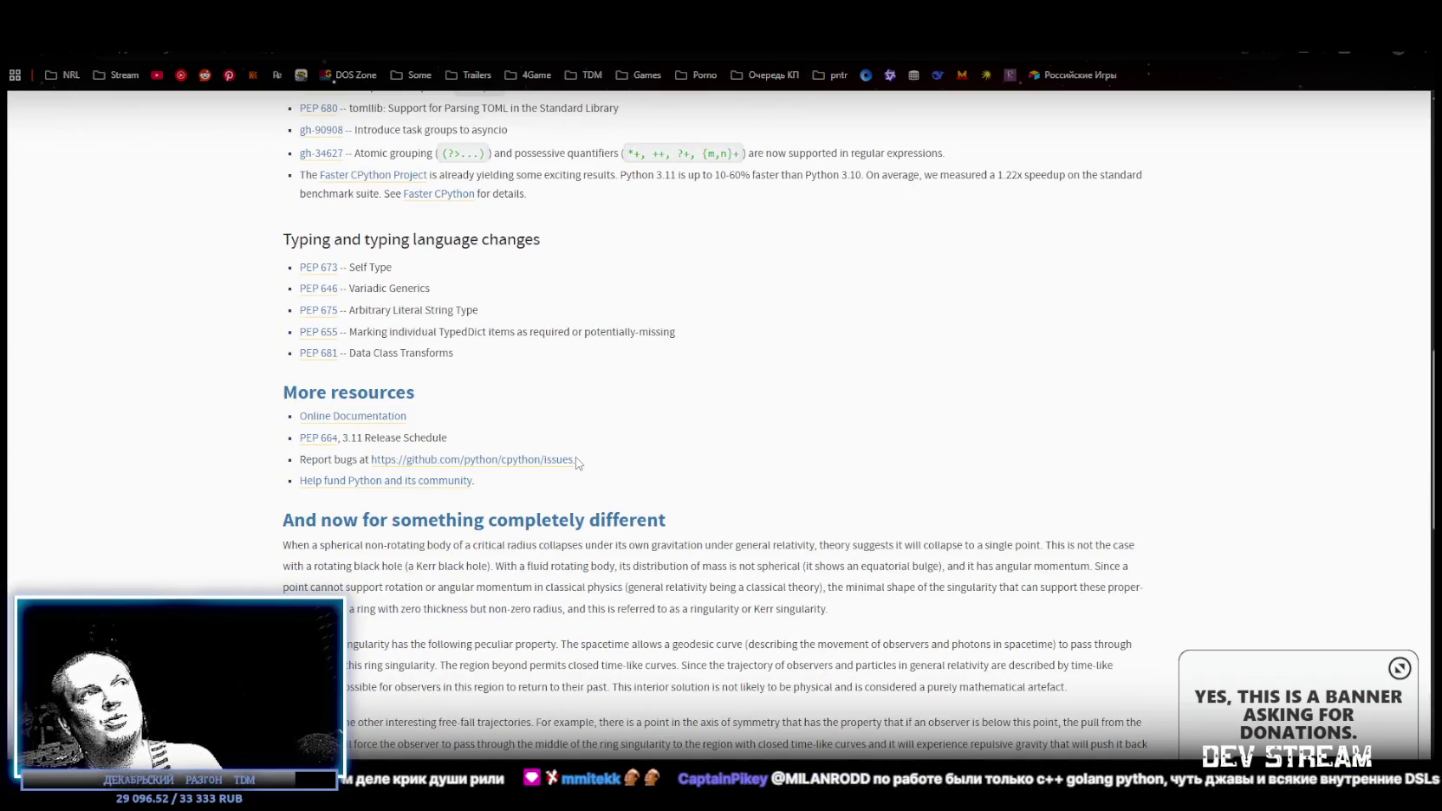
{"action": "scroll", "coordinate": [578, 461], "scroll_direction": "down", "scroll_amount": 6}
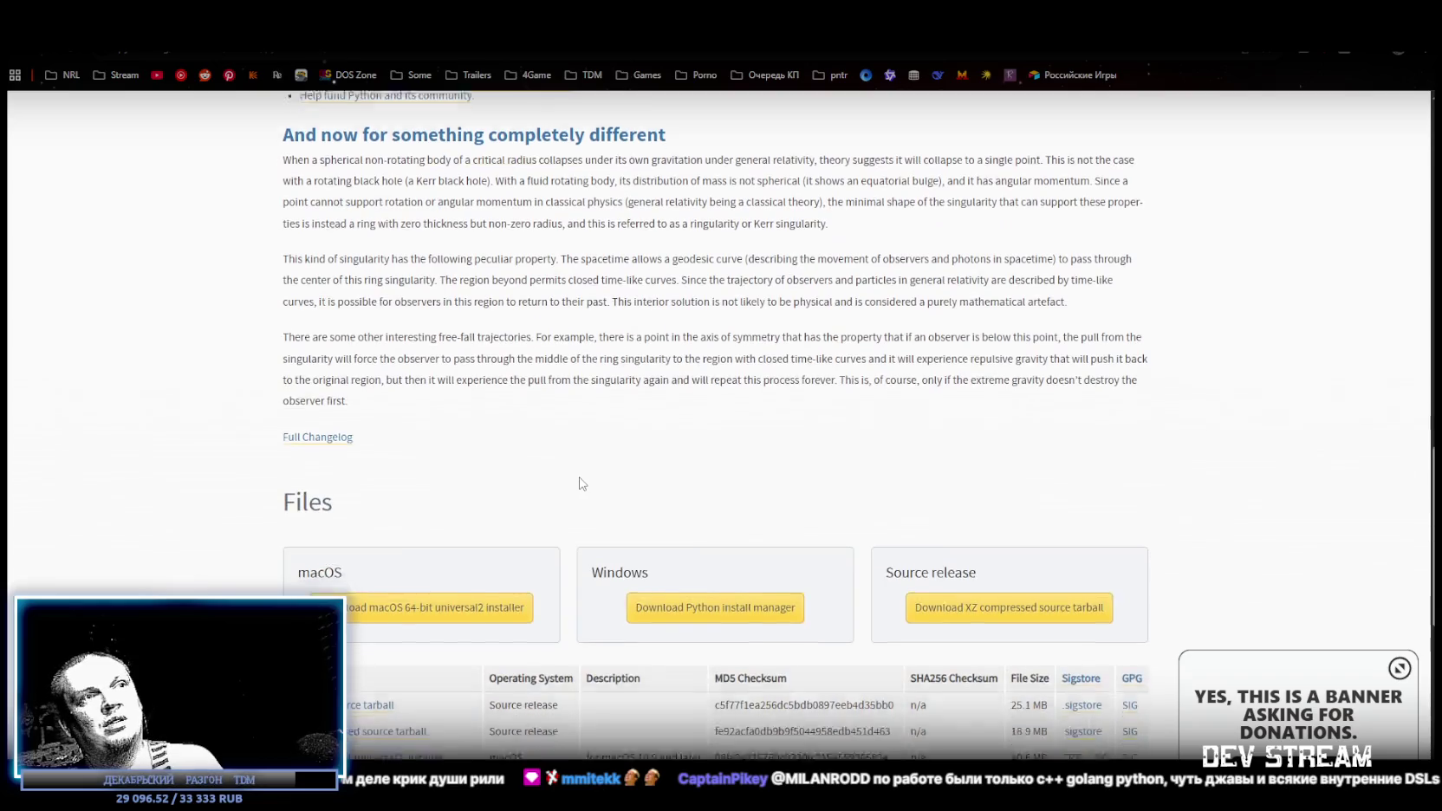
{"action": "scroll", "coordinate": [579, 483], "scroll_direction": "down", "scroll_amount": 2}
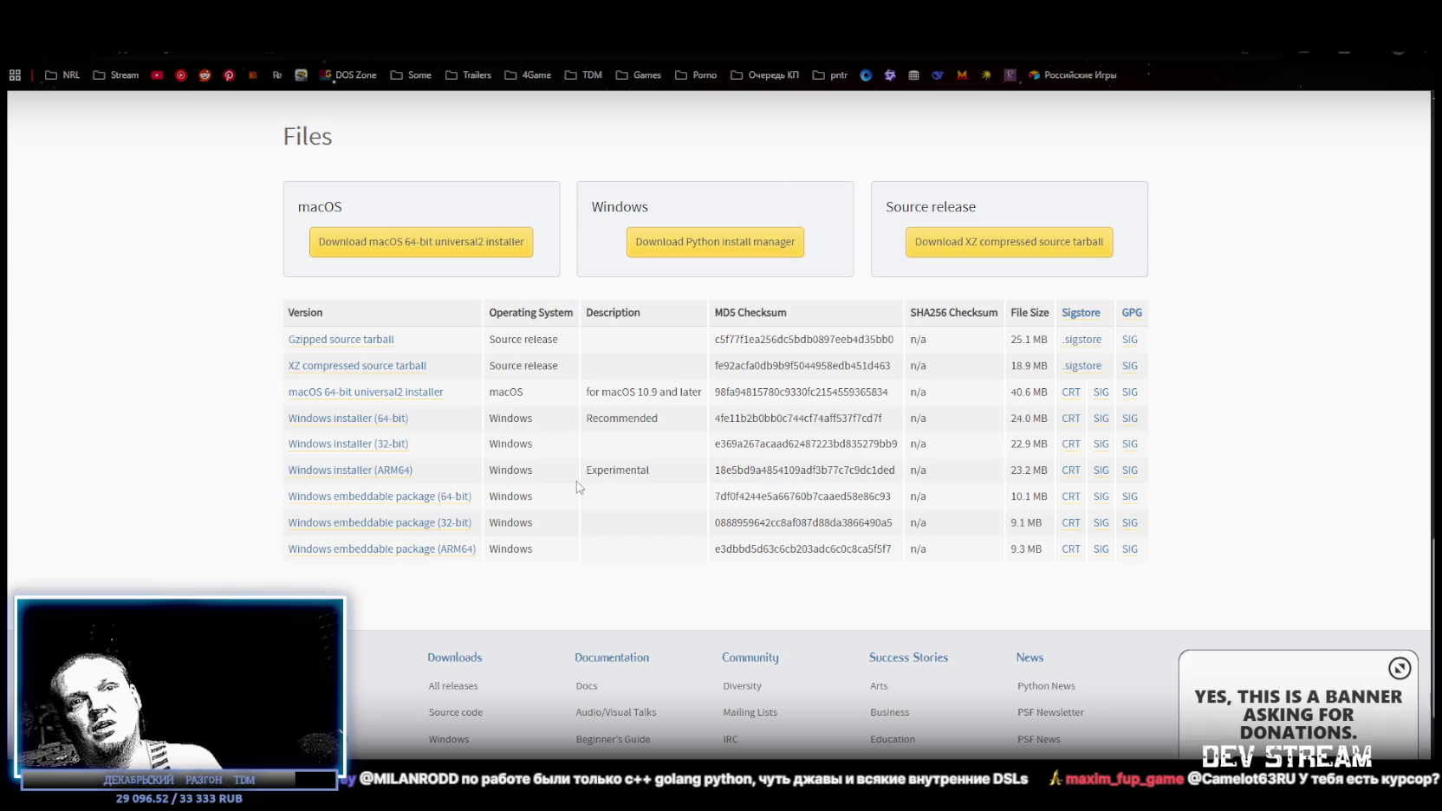
{"action": "key", "text": "super+d"}
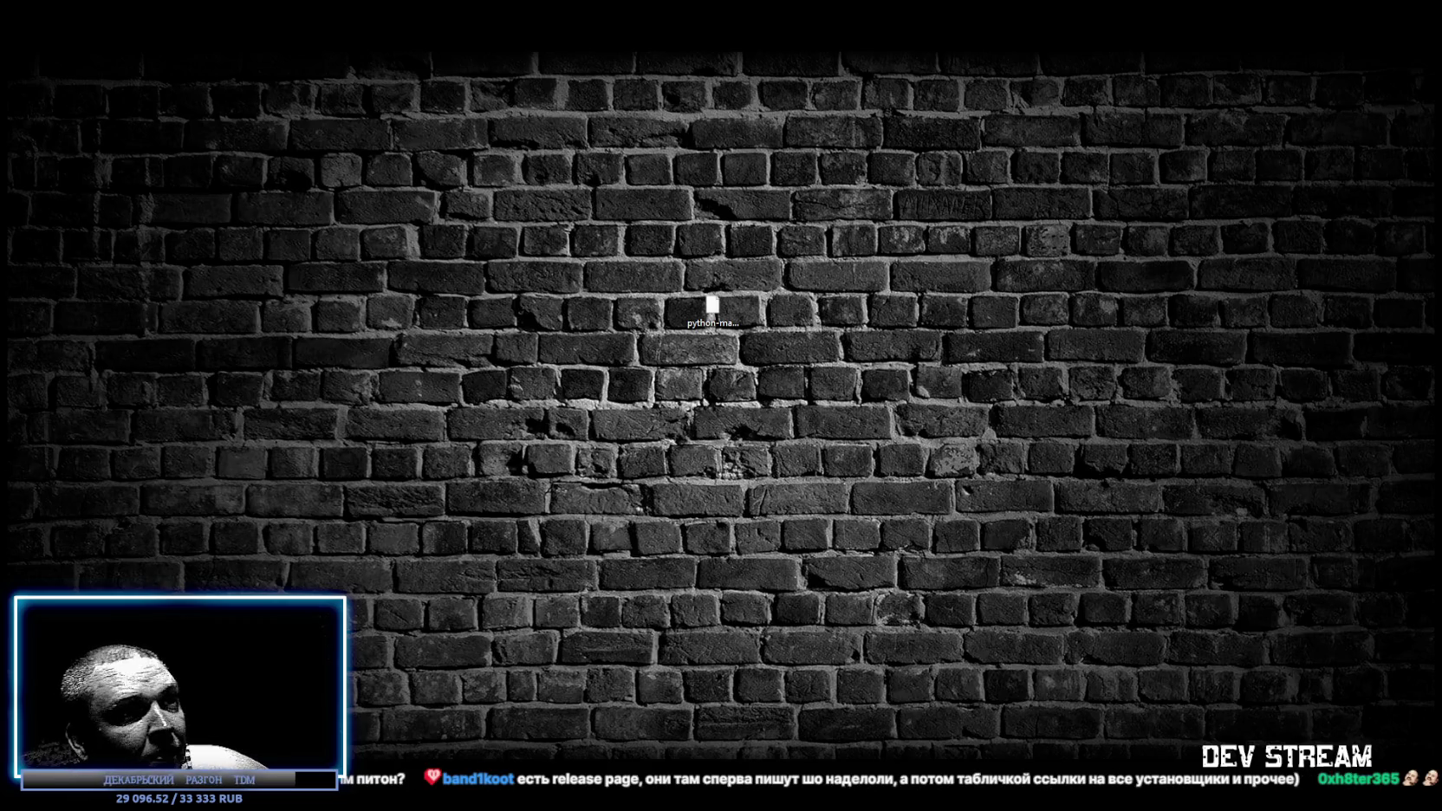
- Bring the browser with the chatterbox repository back to the front
{"action": "key", "text": "alt+Tab"}
{"action": "scroll", "coordinate": [787, 351], "scroll_direction": "up", "scroll_amount": 3}
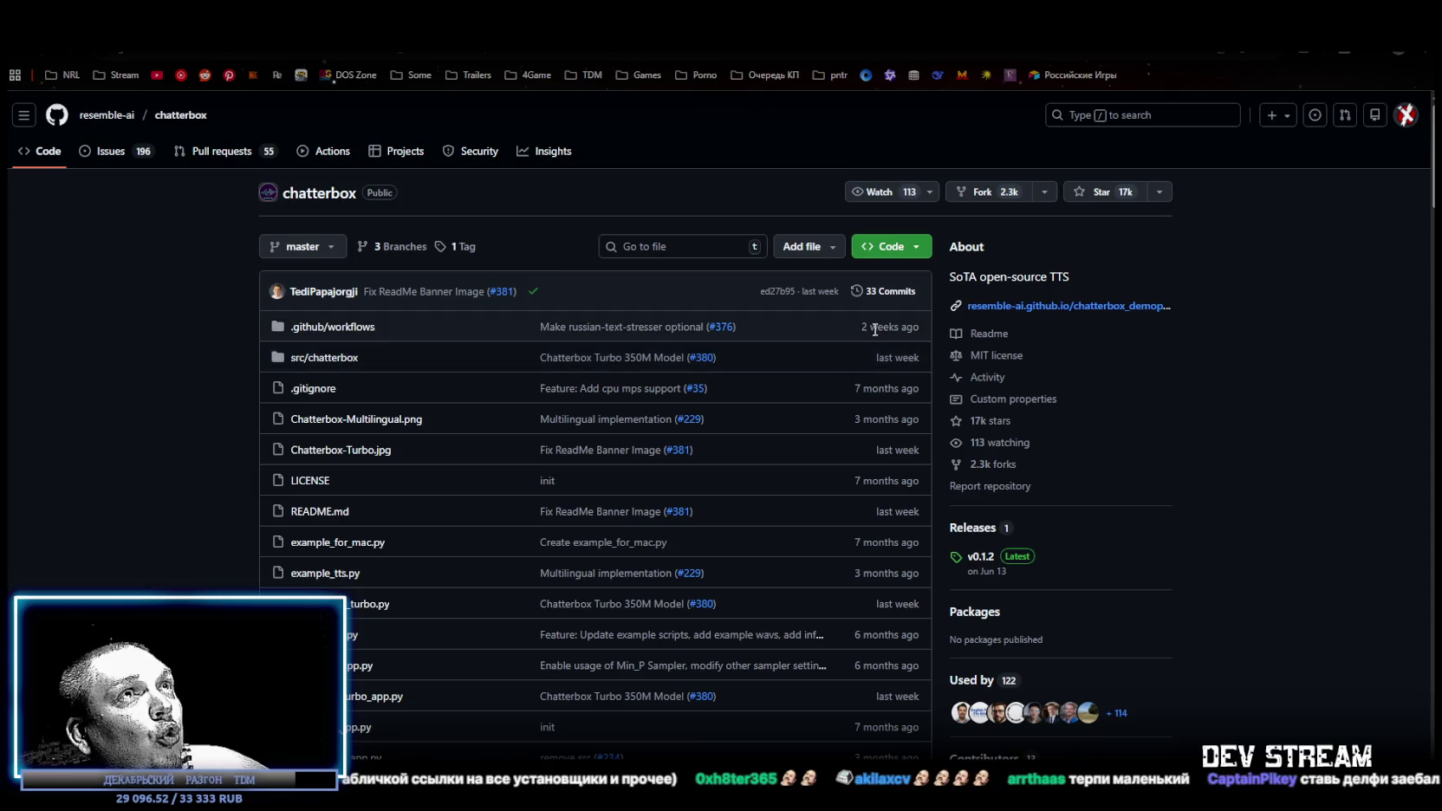
{"action": "left_click", "coordinate": [916, 247]}
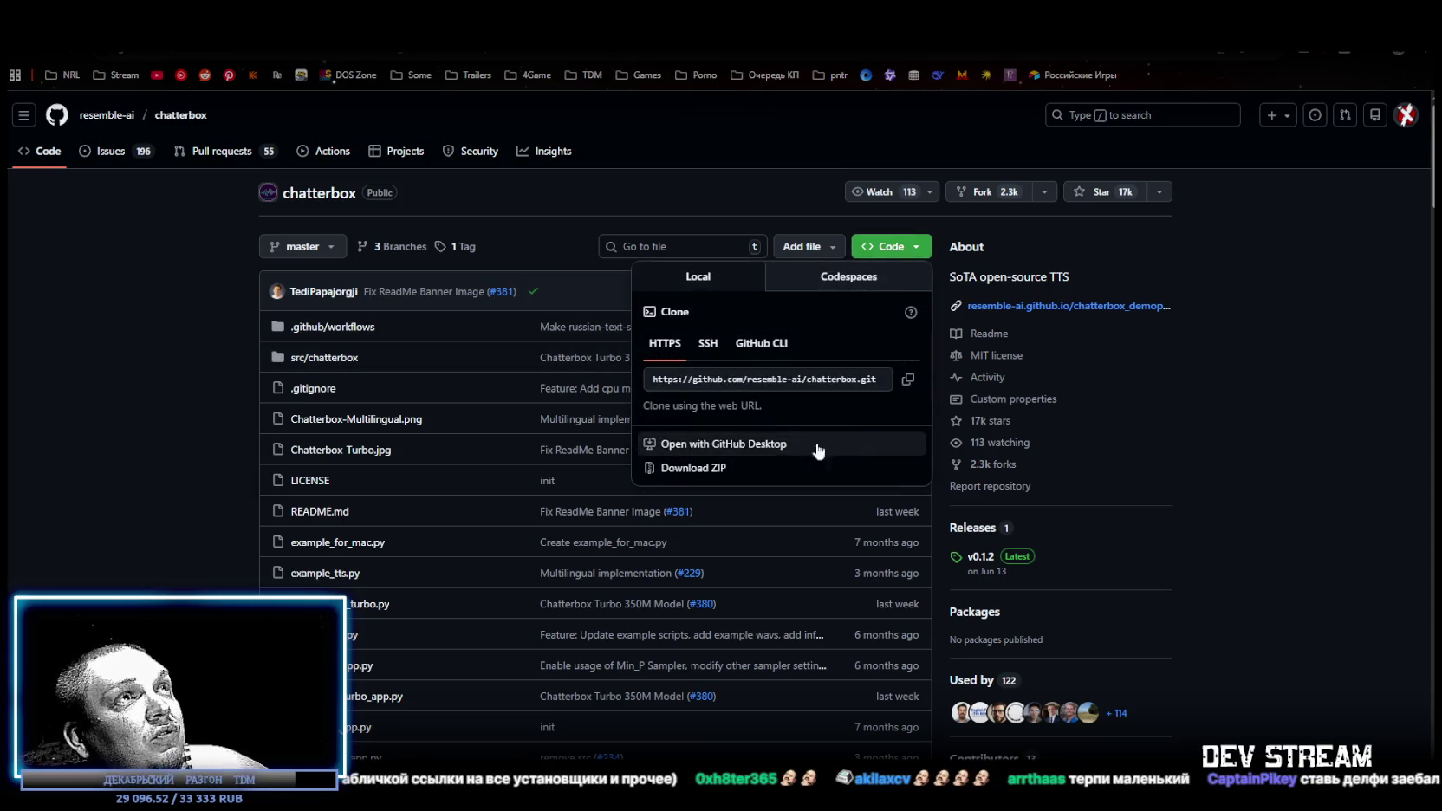
{"action": "left_click", "coordinate": [1062, 505]}
{"action": "scroll", "coordinate": [674, 479], "scroll_direction": "down", "scroll_amount": 5}
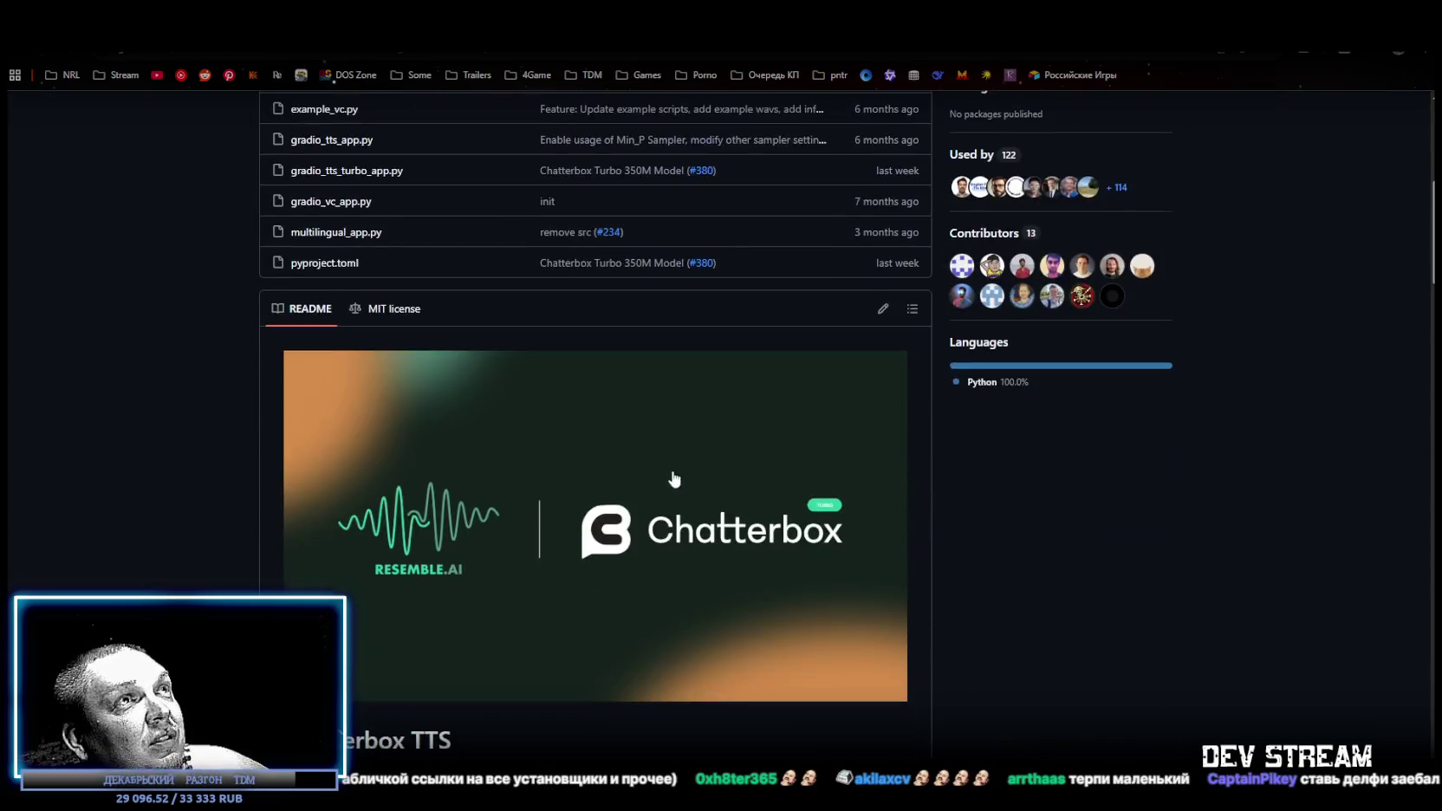
{"action": "scroll", "coordinate": [899, 440], "scroll_direction": "down", "scroll_amount": 15}
{"action": "scroll", "coordinate": [882, 428], "scroll_direction": "down", "scroll_amount": 15}
{"action": "scroll", "coordinate": [841, 524], "scroll_direction": "down", "scroll_amount": 3}
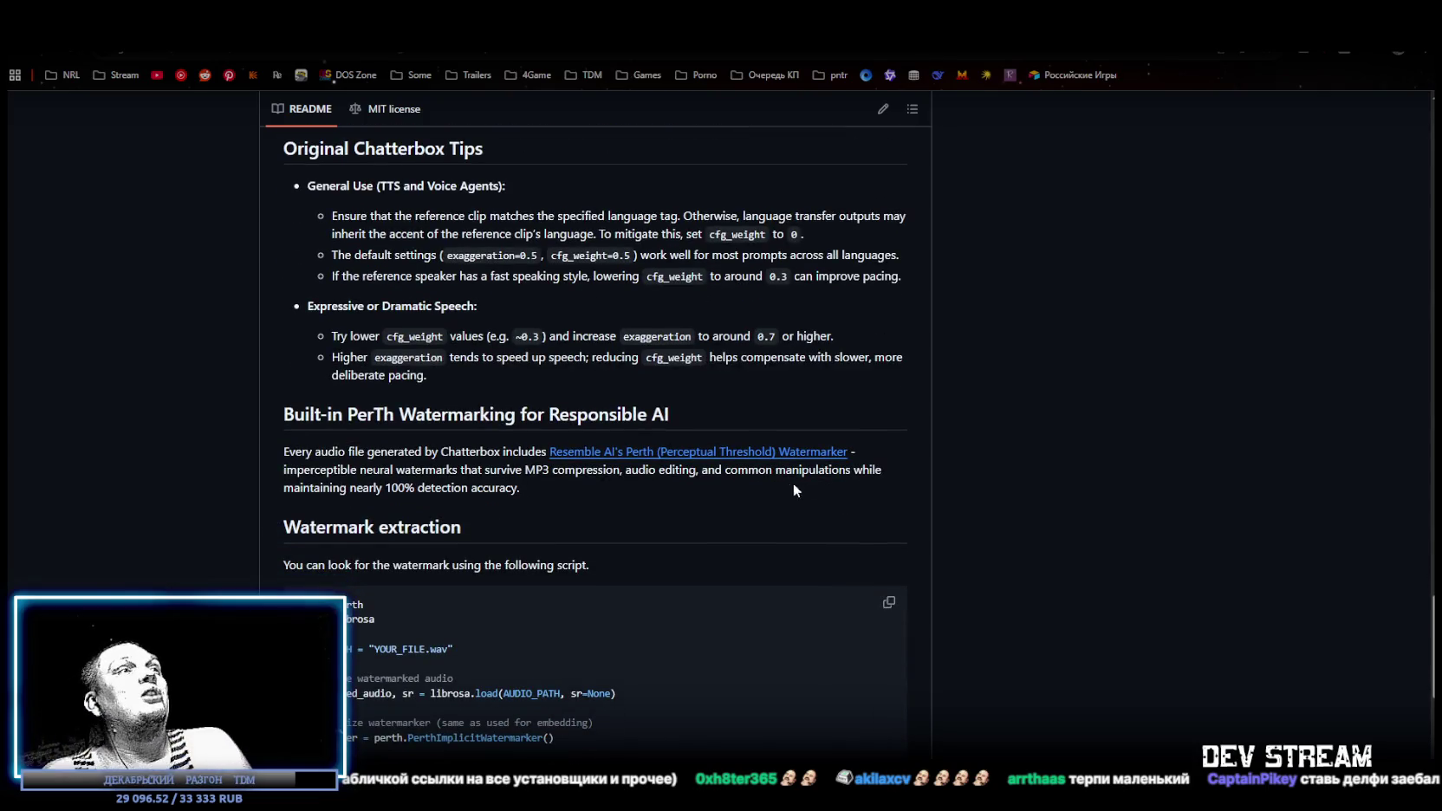
{"action": "scroll", "coordinate": [793, 482], "scroll_direction": "down", "scroll_amount": 4}
{"action": "scroll", "coordinate": [767, 520], "scroll_direction": "down", "scroll_amount": 3}
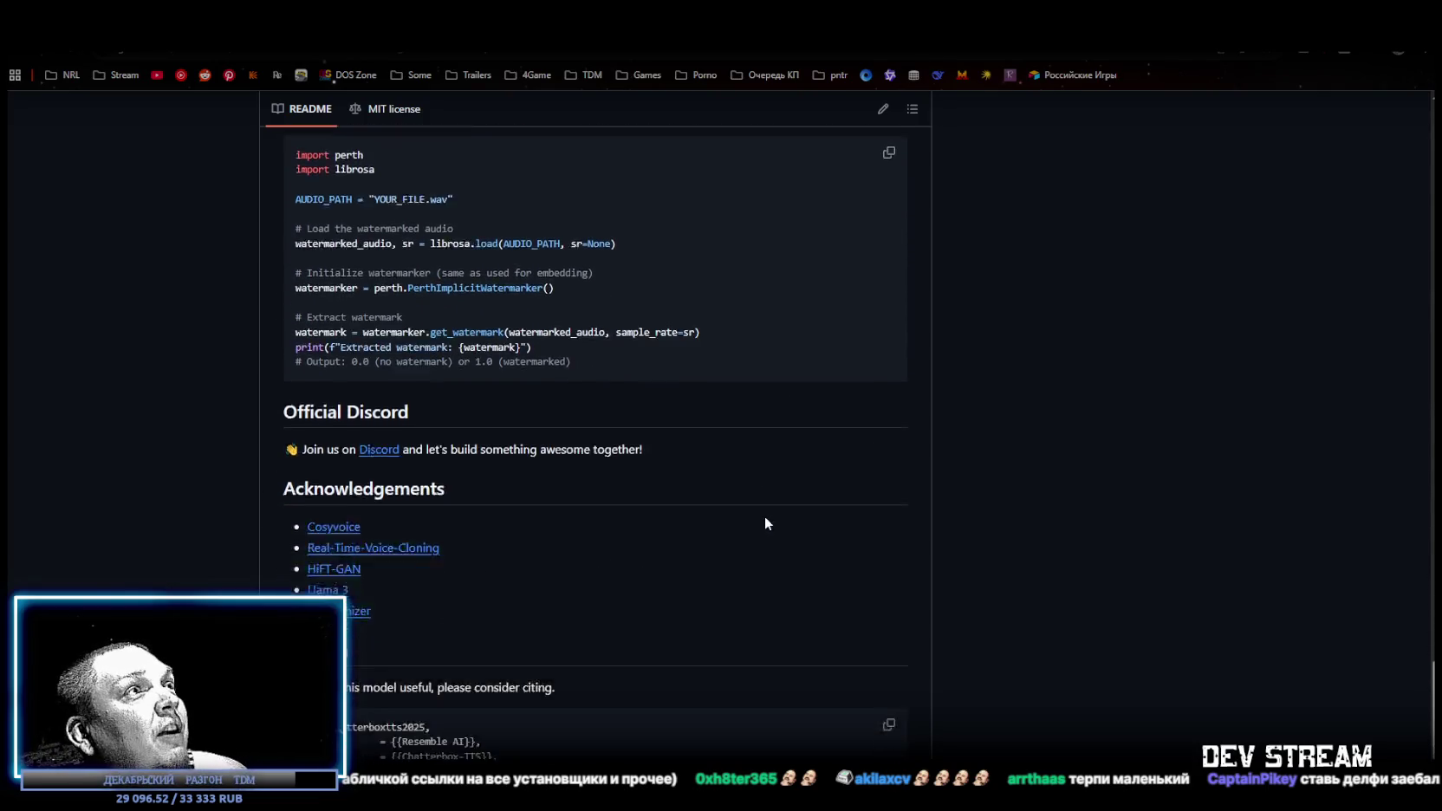
{"action": "scroll", "coordinate": [792, 524], "scroll_direction": "up", "scroll_amount": 5}
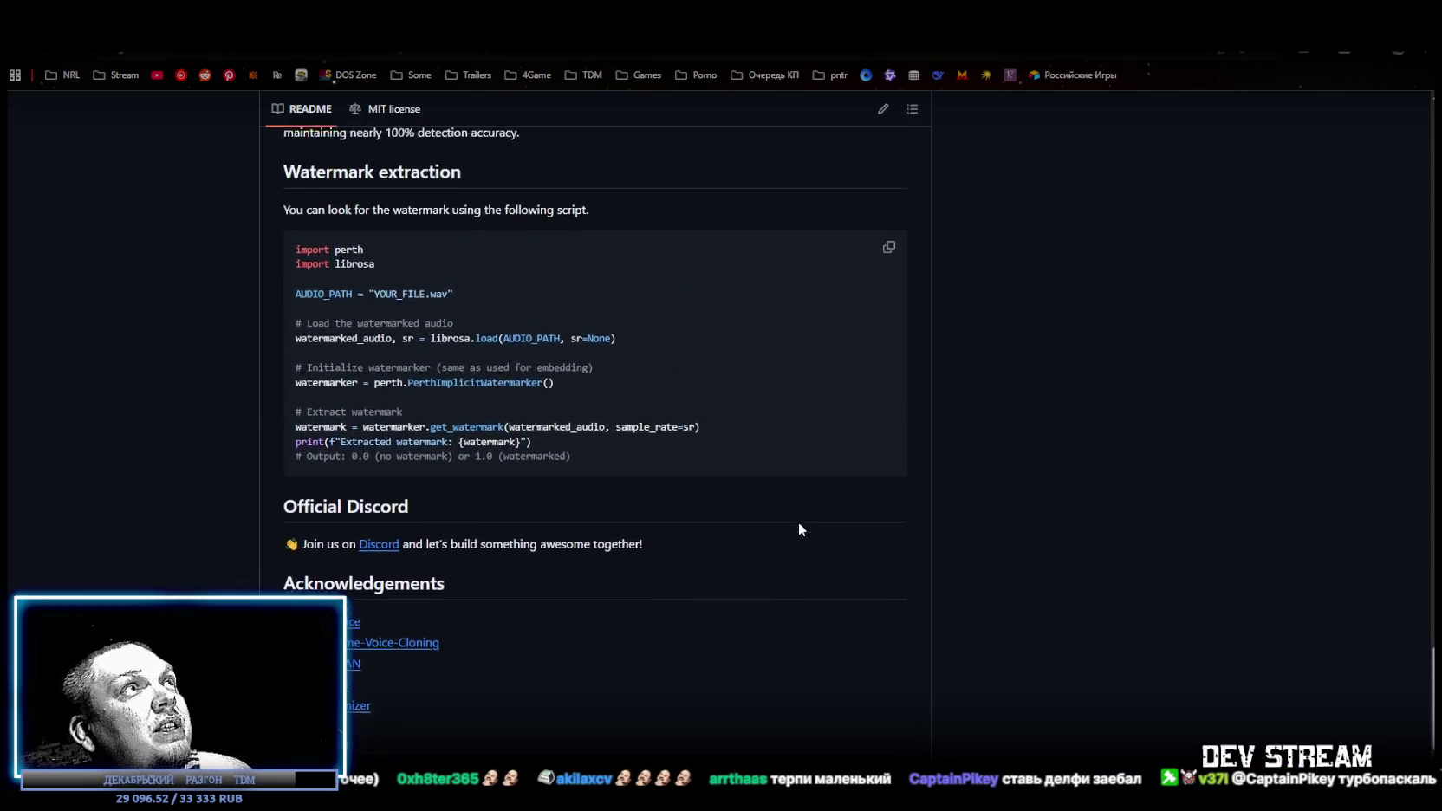
{"action": "scroll", "coordinate": [783, 481], "scroll_direction": "up", "scroll_amount": 4}
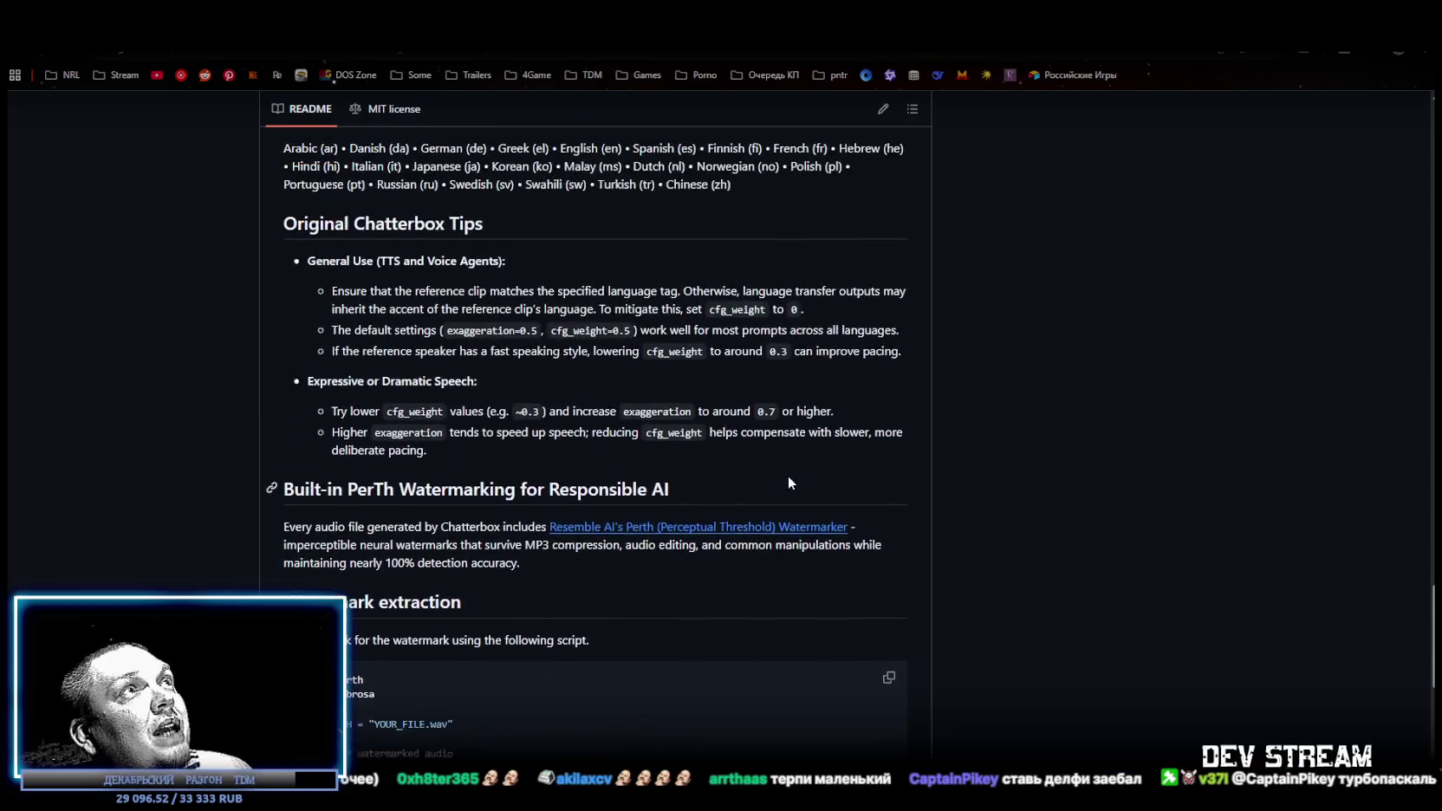
{"action": "scroll", "coordinate": [840, 473], "scroll_direction": "up", "scroll_amount": 6}
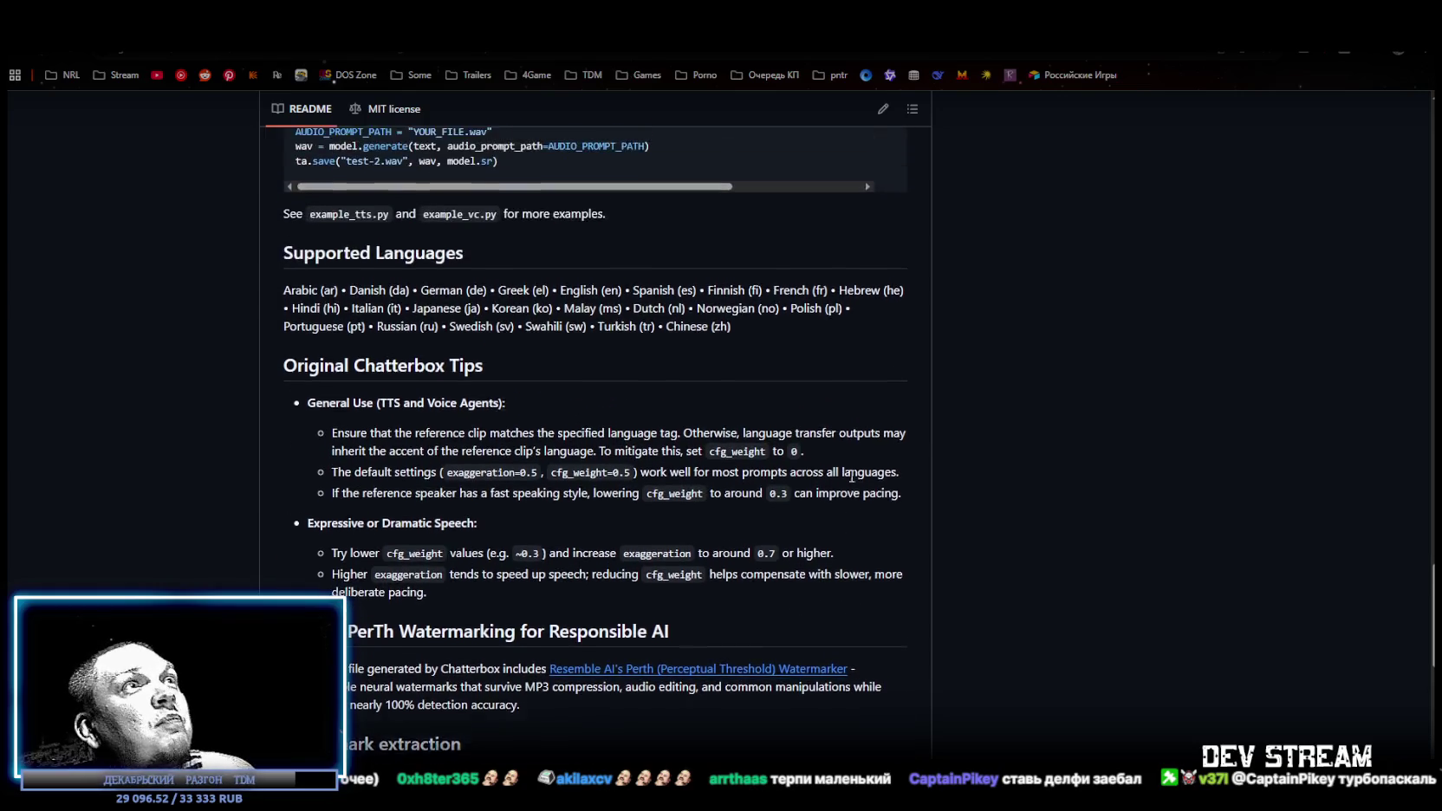
{"action": "scroll", "coordinate": [826, 482], "scroll_direction": "up", "scroll_amount": 15}
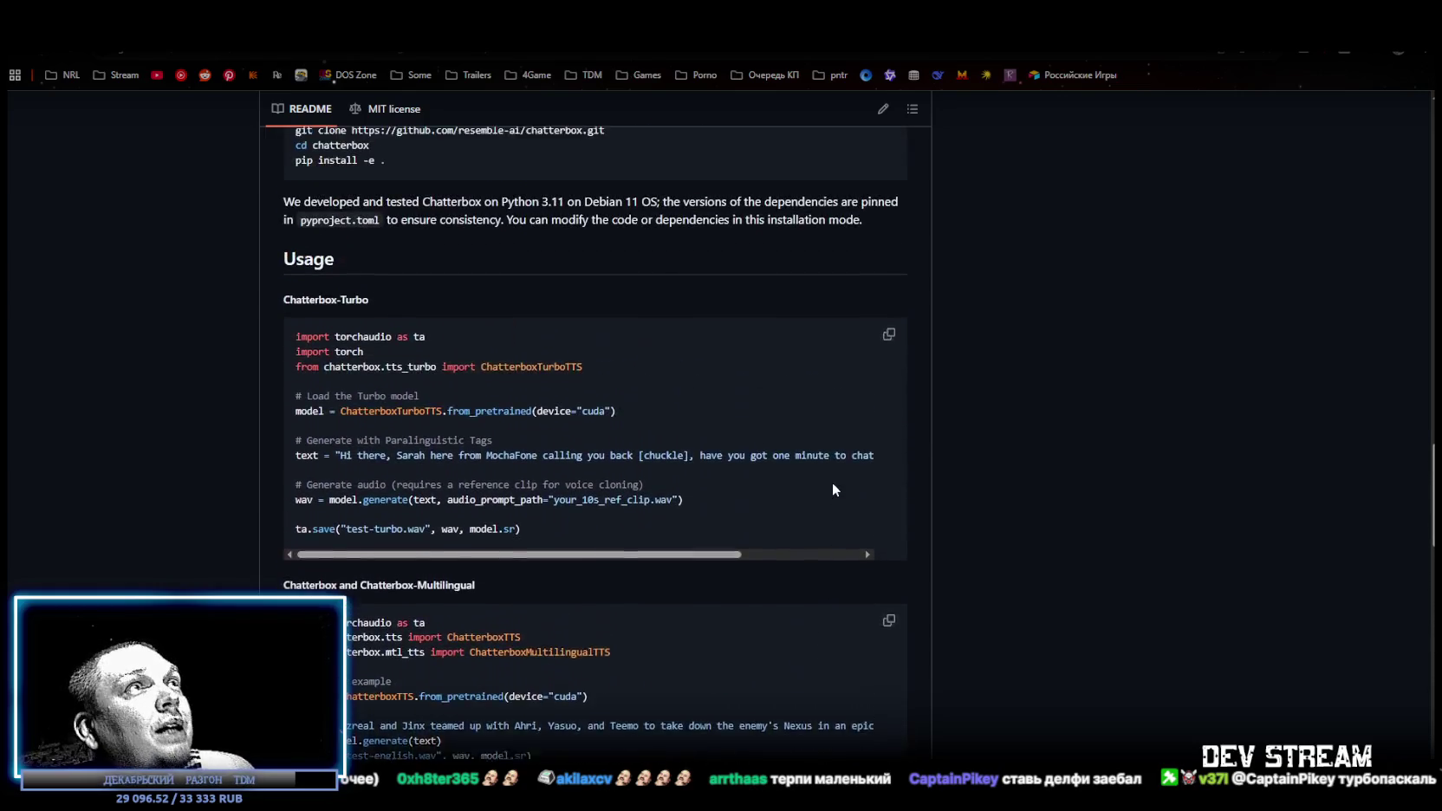
{"action": "scroll", "coordinate": [622, 369], "scroll_direction": "up", "scroll_amount": 20}
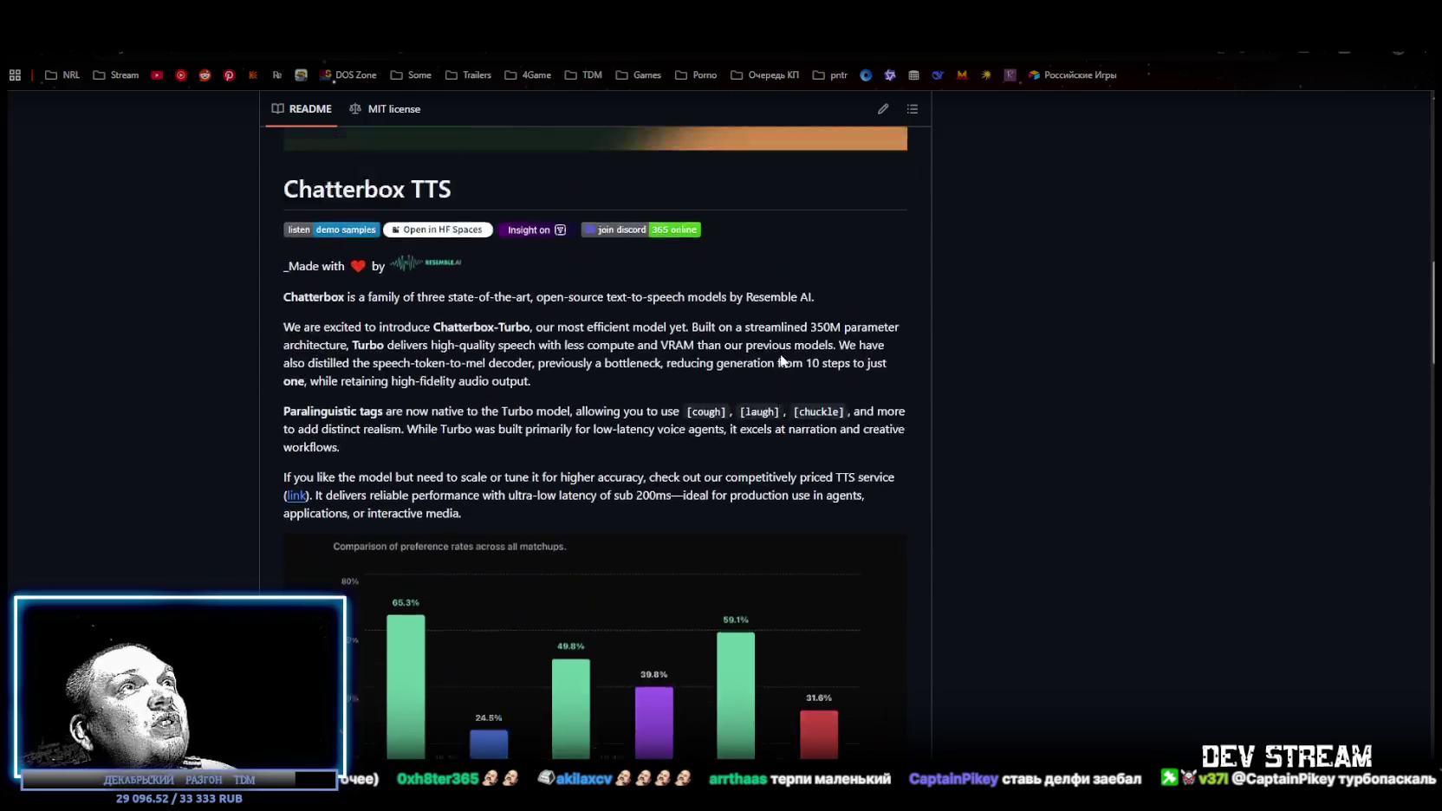
{"action": "scroll", "coordinate": [753, 346], "scroll_direction": "up", "scroll_amount": 2}
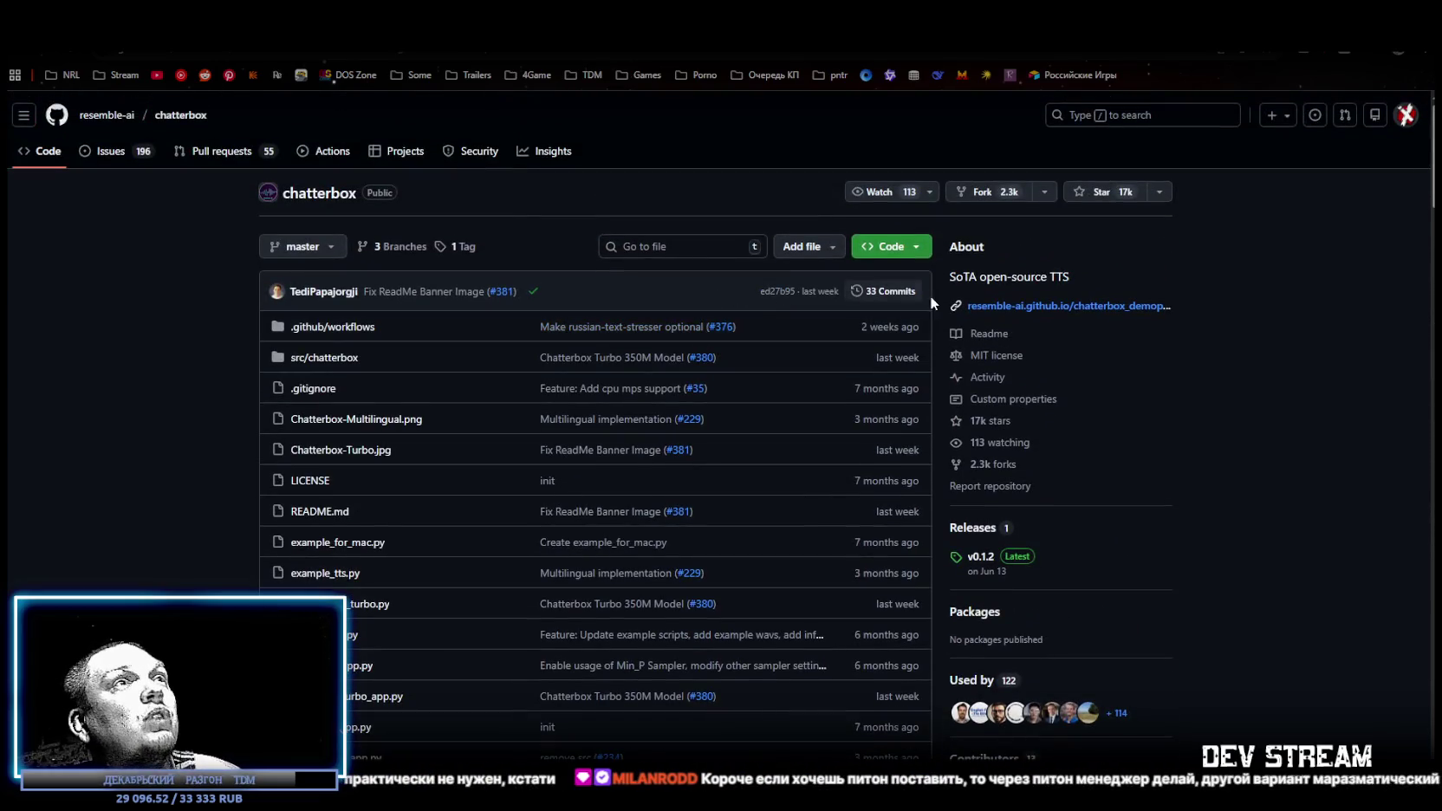
{"action": "scroll", "coordinate": [693, 372], "scroll_direction": "down", "scroll_amount": 5}
{"action": "scroll", "coordinate": [762, 363], "scroll_direction": "down", "scroll_amount": 10}
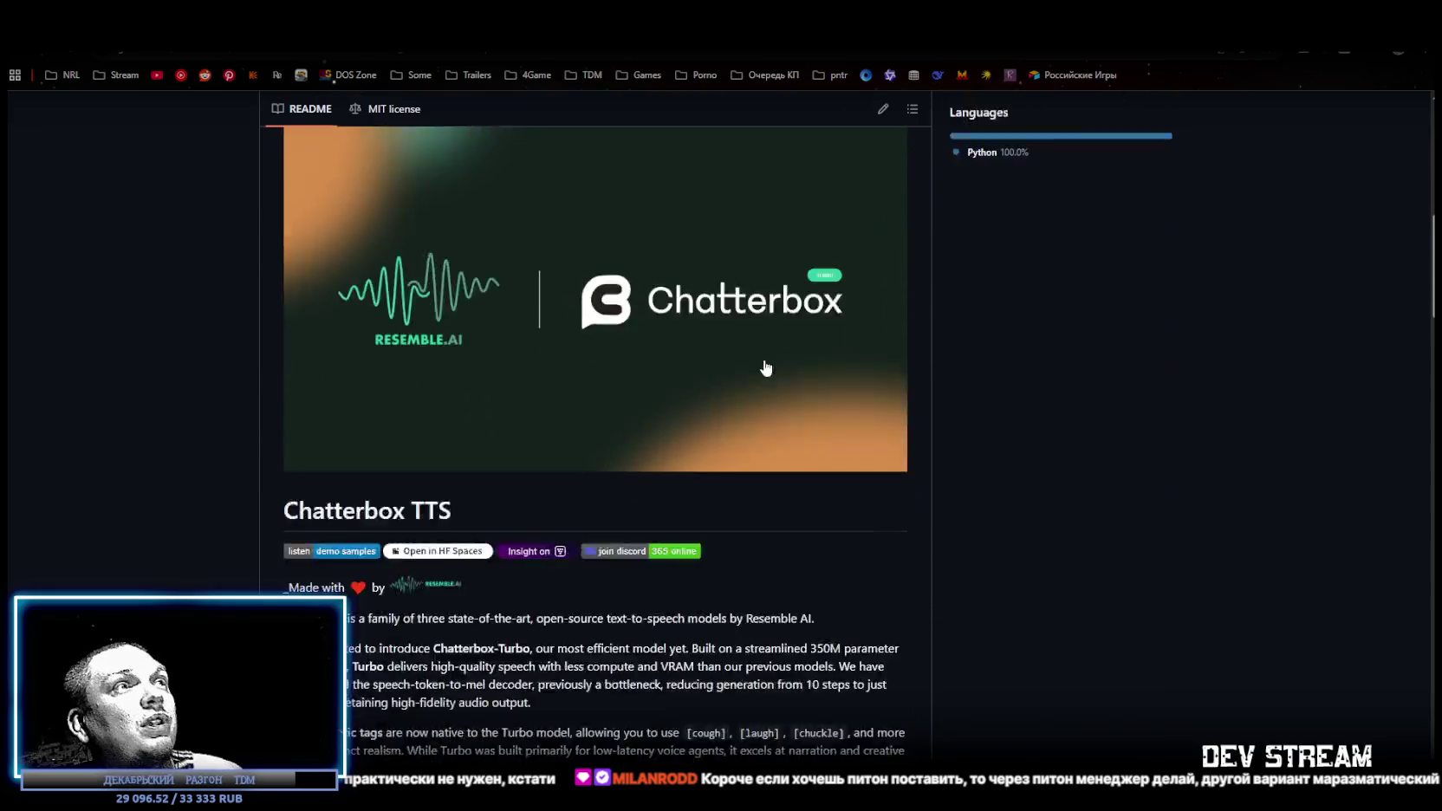
{"action": "scroll", "coordinate": [488, 368], "scroll_direction": "up", "scroll_amount": 3}
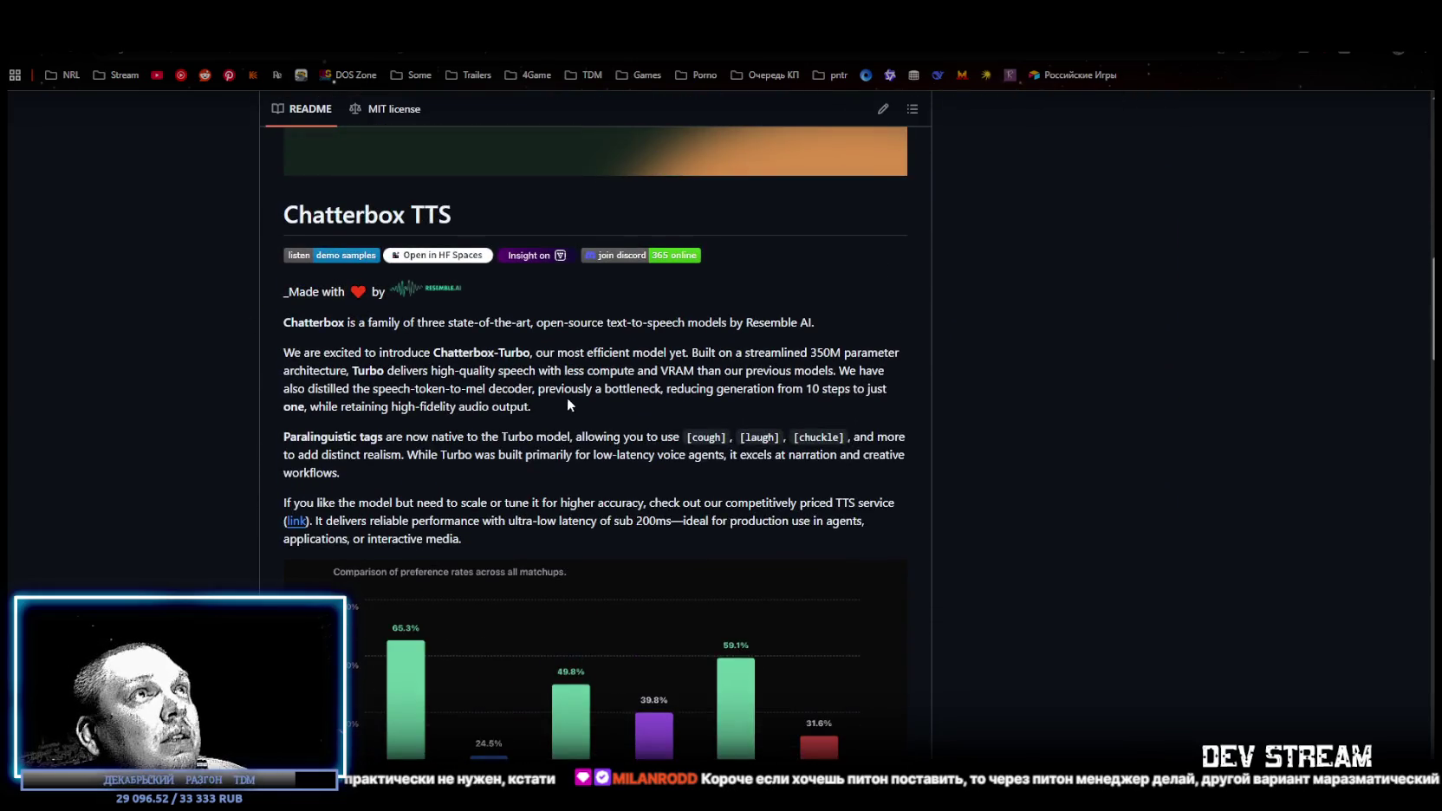
{"action": "scroll", "coordinate": [566, 398], "scroll_direction": "down", "scroll_amount": 3}
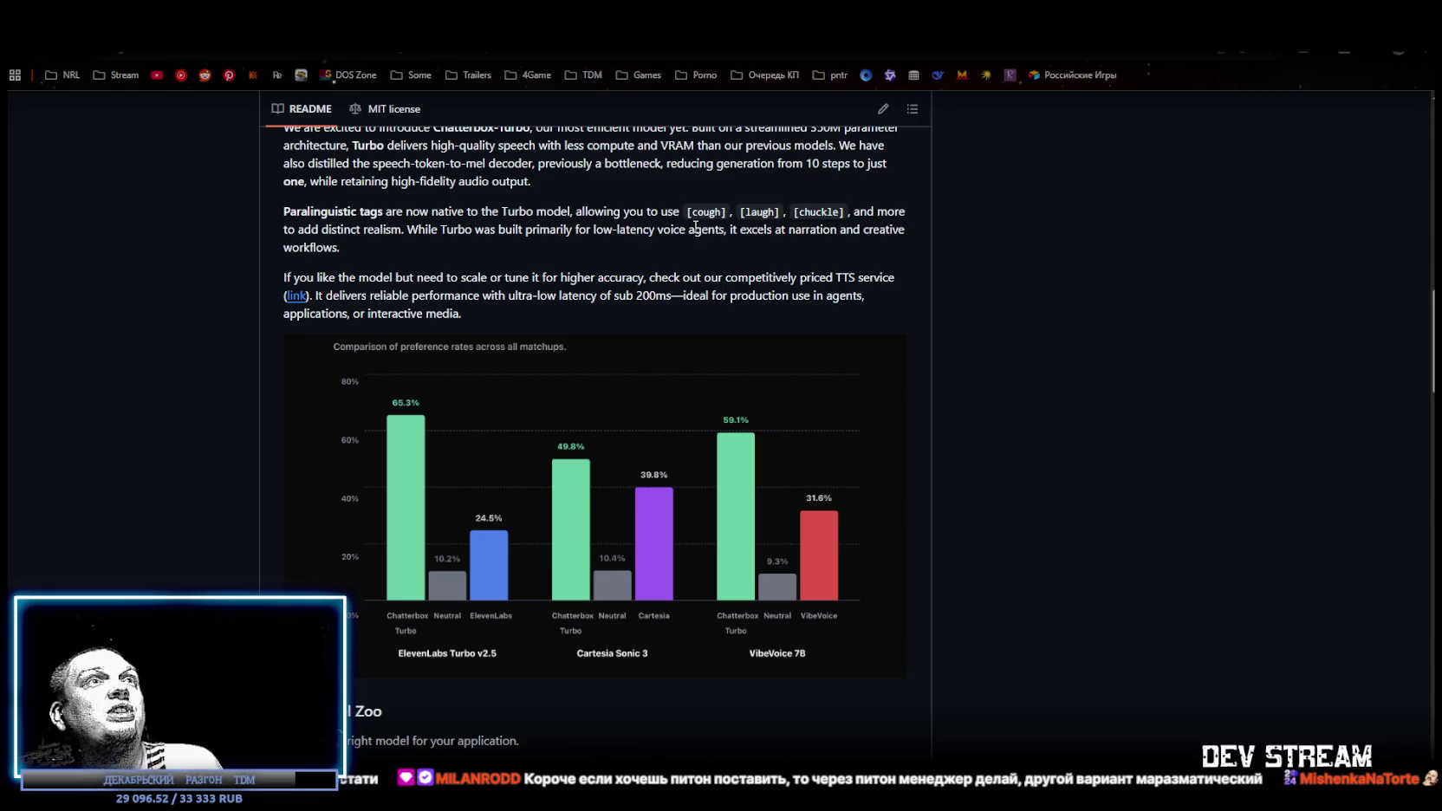
{"action": "scroll", "coordinate": [641, 321], "scroll_direction": "down", "scroll_amount": 3}
{"action": "scroll", "coordinate": [641, 321], "scroll_direction": "down", "scroll_amount": 5}
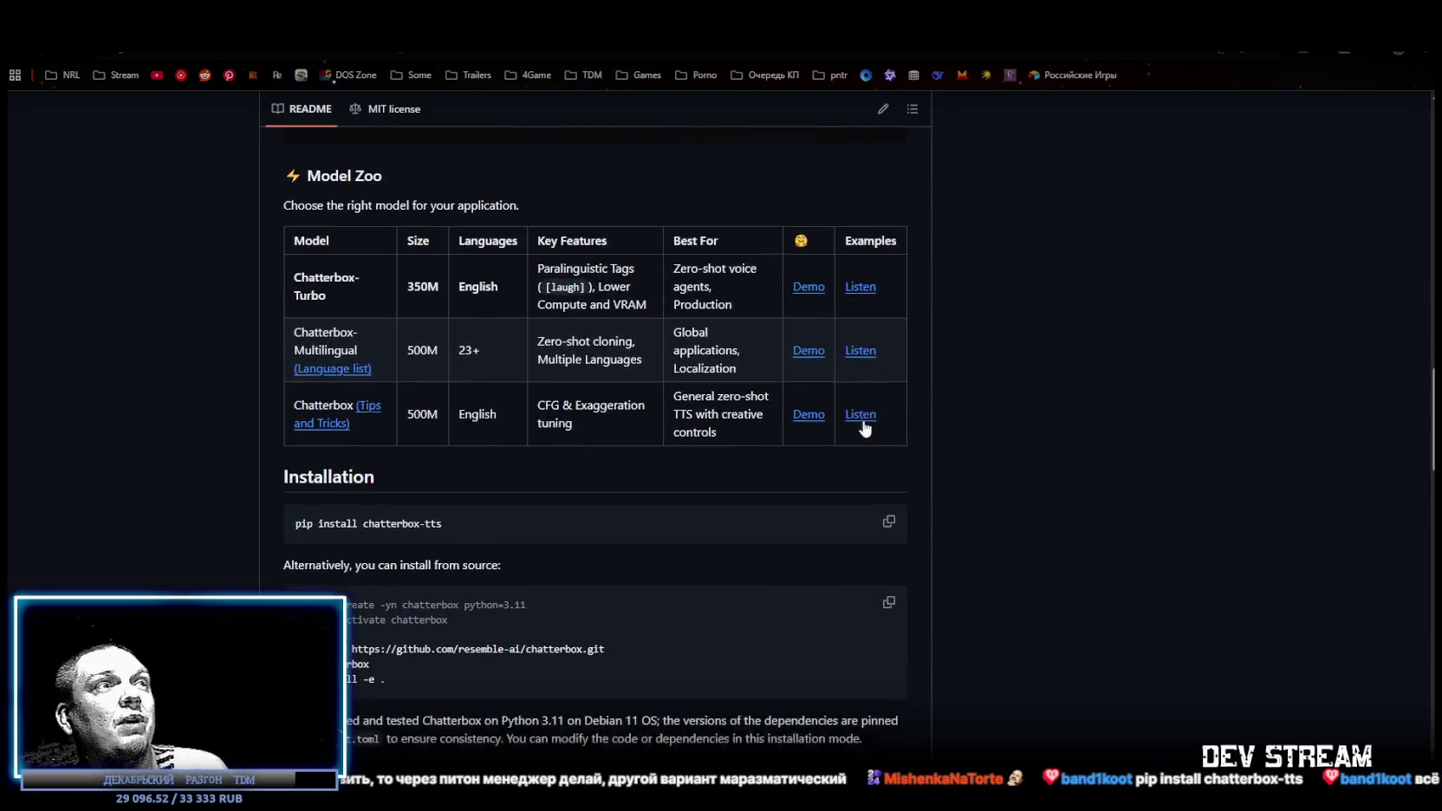
{"action": "scroll", "coordinate": [849, 407], "scroll_direction": "down", "scroll_amount": 2}
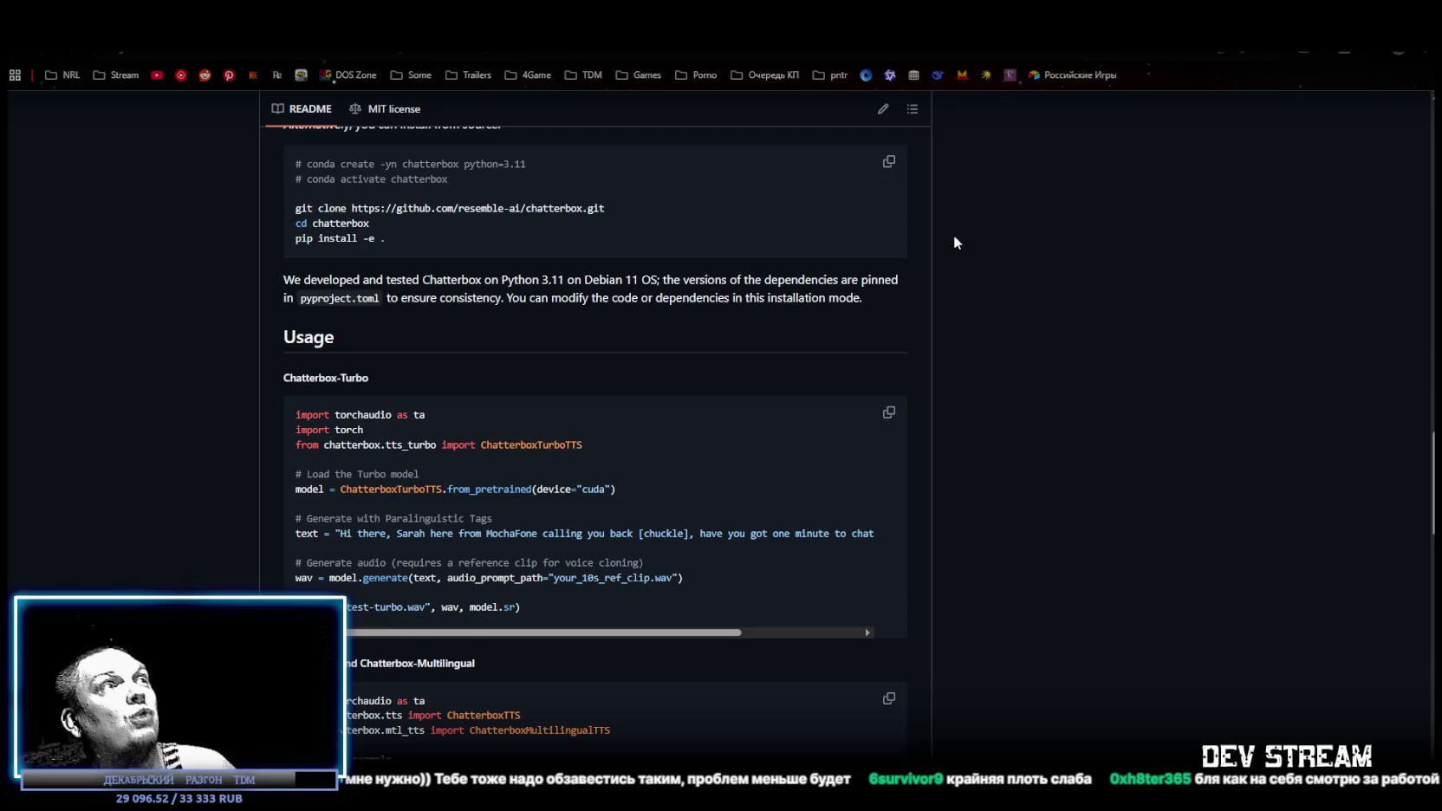
{"action": "scroll", "coordinate": [919, 269], "scroll_direction": "up", "scroll_amount": 3}
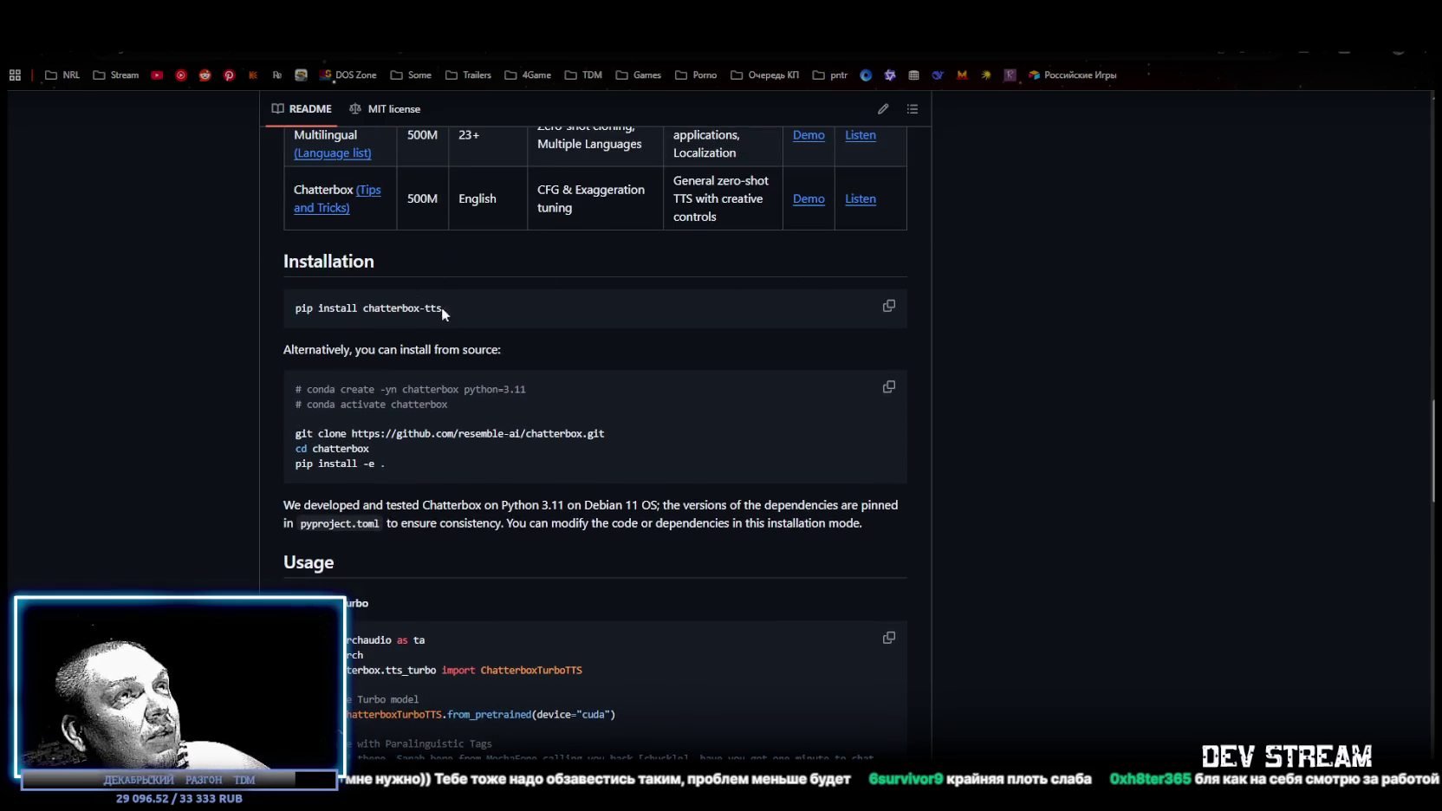
- Copy the pip install chatterbox-tts command from the README code block
{"action": "left_click", "coordinate": [889, 307]}
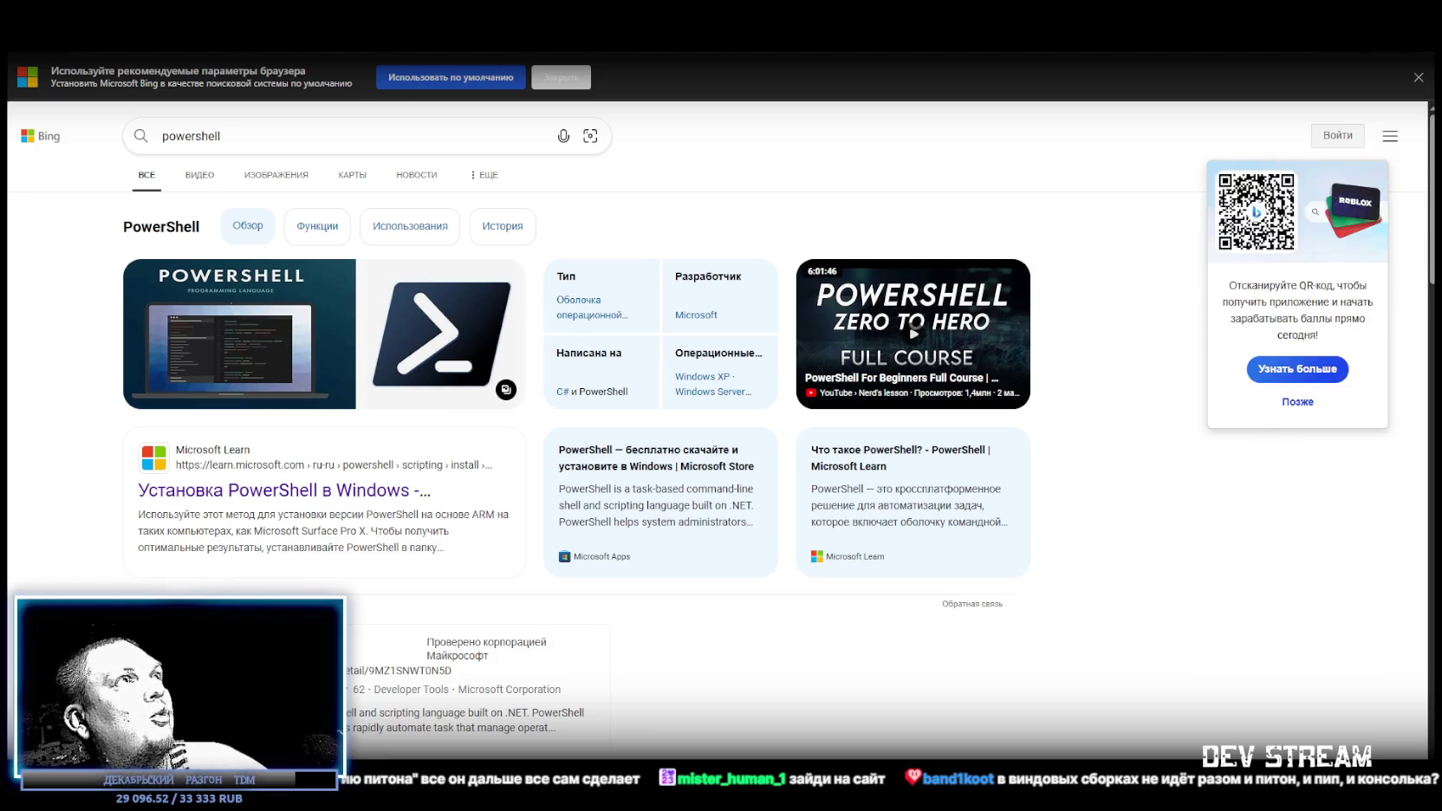
- Switch away from the Bing powershell results window with Alt+Tab
{"action": "key", "text": "alt+Tab"}
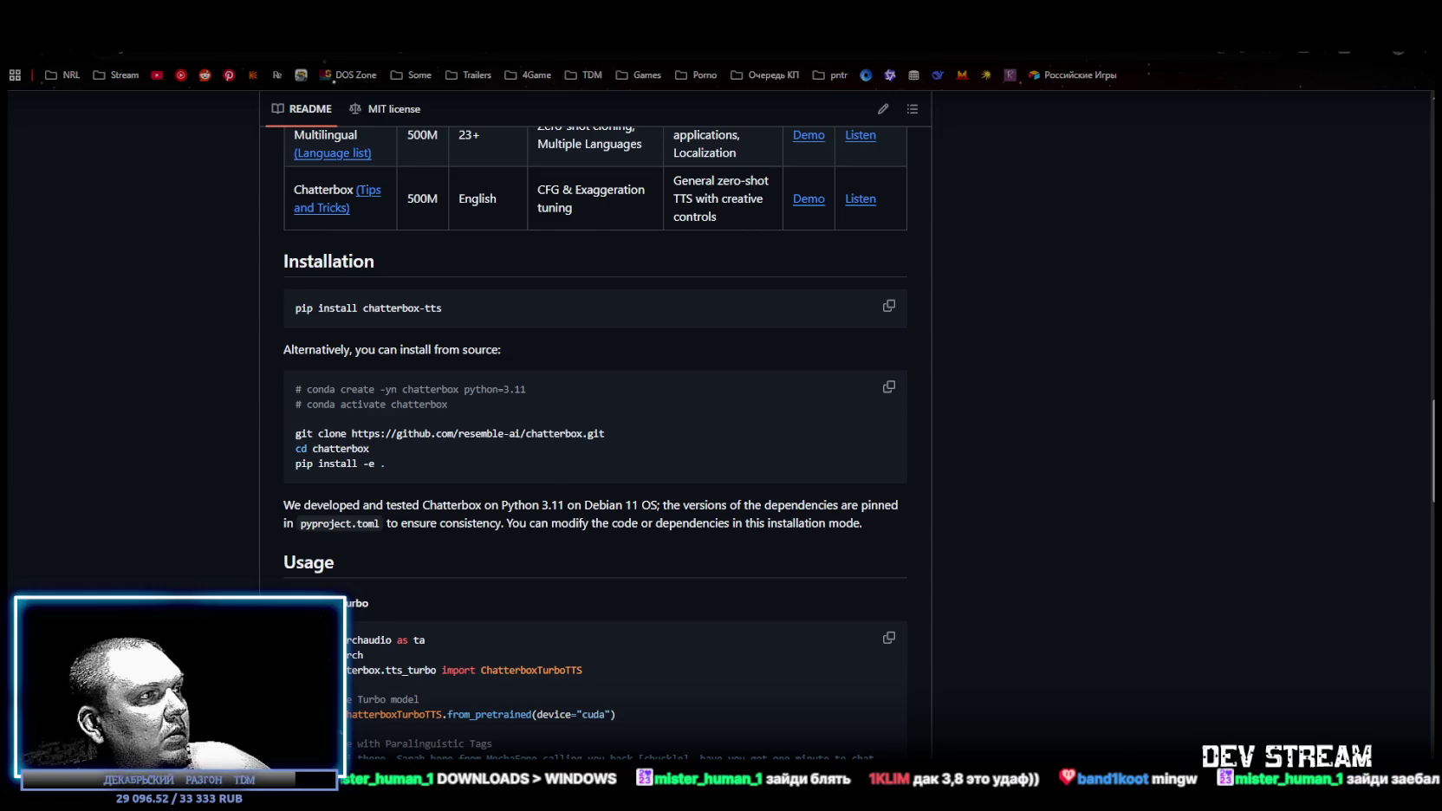
- Reposition the PowerShell 7 window up and to the left
{"action": "left_click_drag", "start_coordinate": [915, 216], "coordinate": [775, 121]}
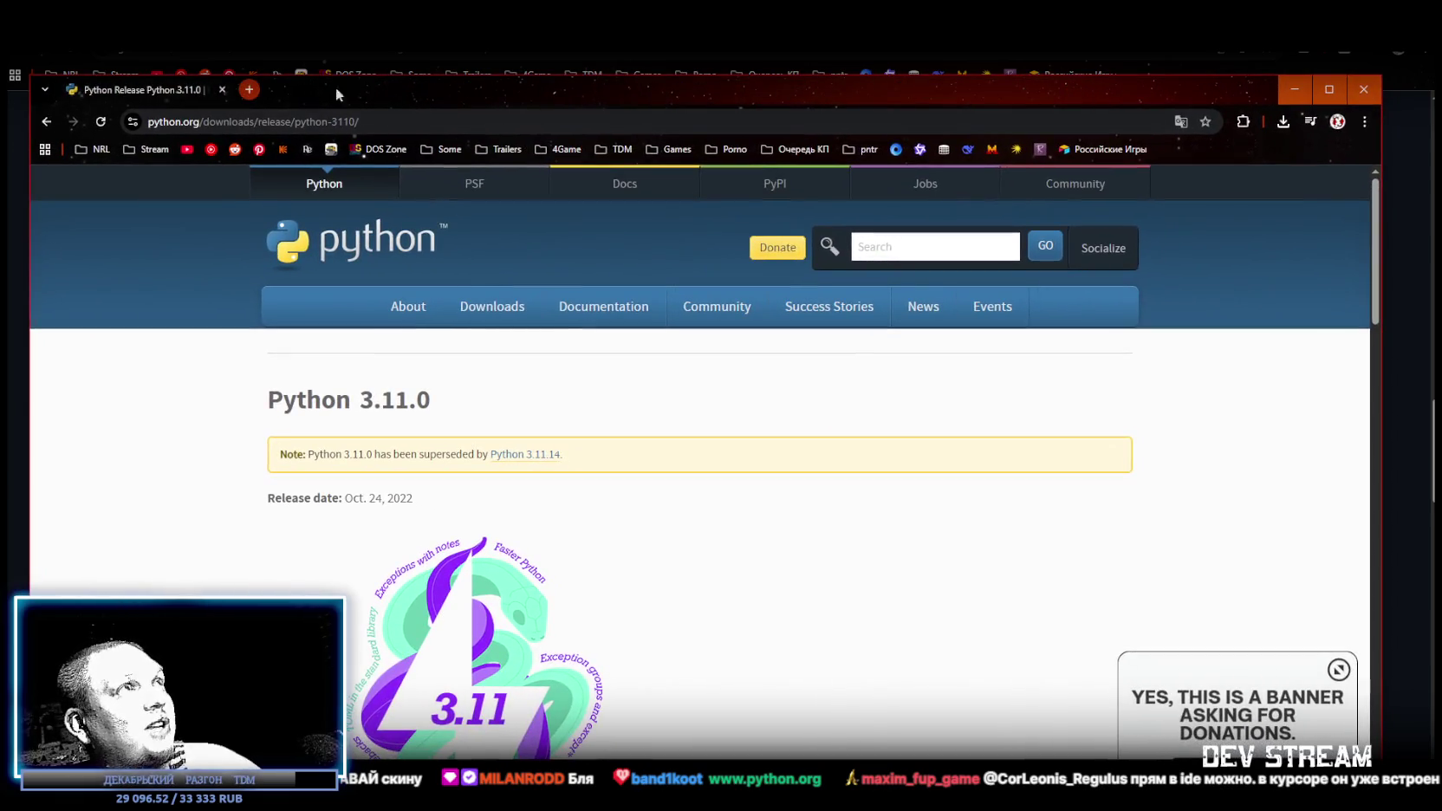
- Search the Python 3.11.4 release page for 'load' and step through the Files section's download matches
{"action": "scroll", "coordinate": [824, 488], "scroll_direction": "down", "scroll_amount": 5}
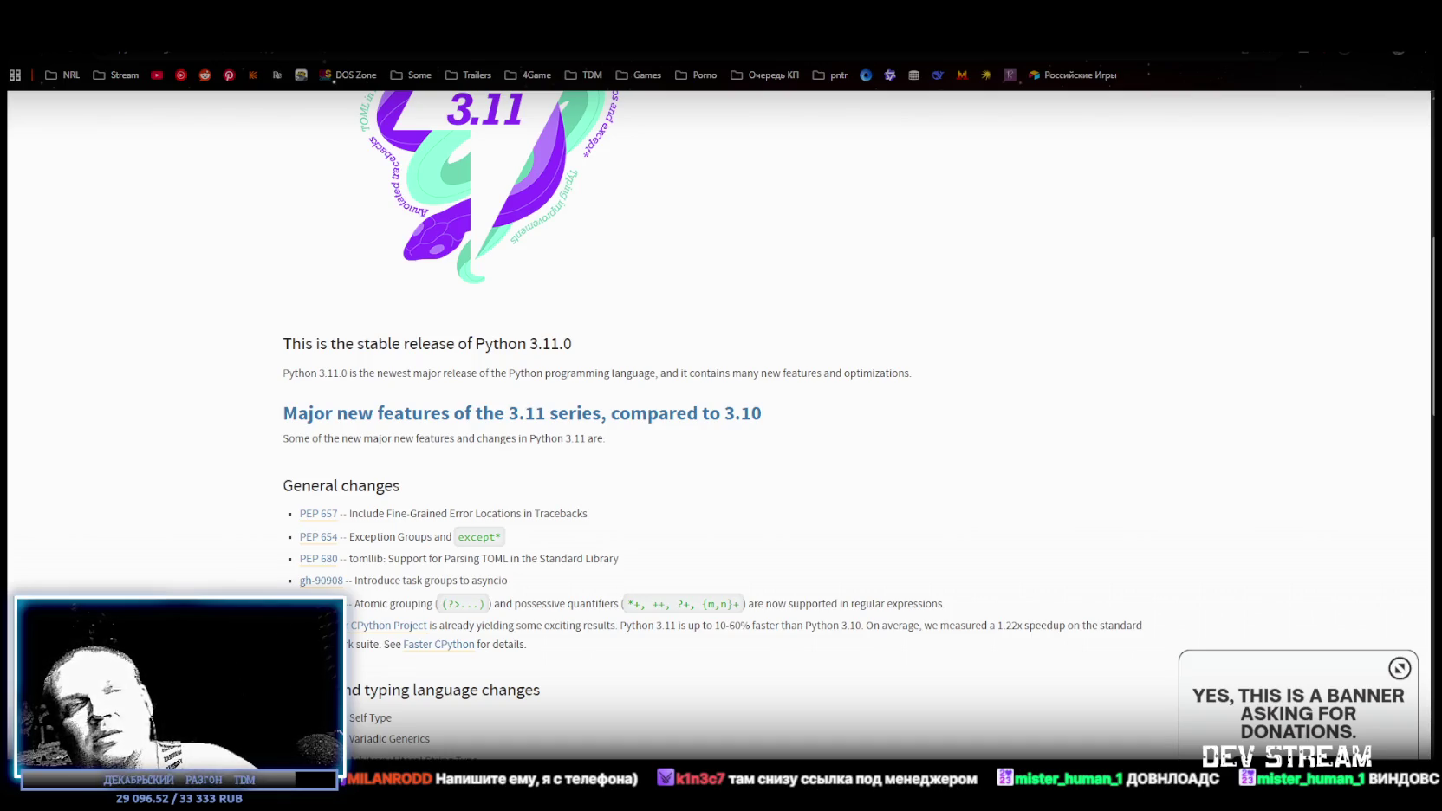
{"action": "scroll", "coordinate": [743, 489], "scroll_direction": "down", "scroll_amount": 15}
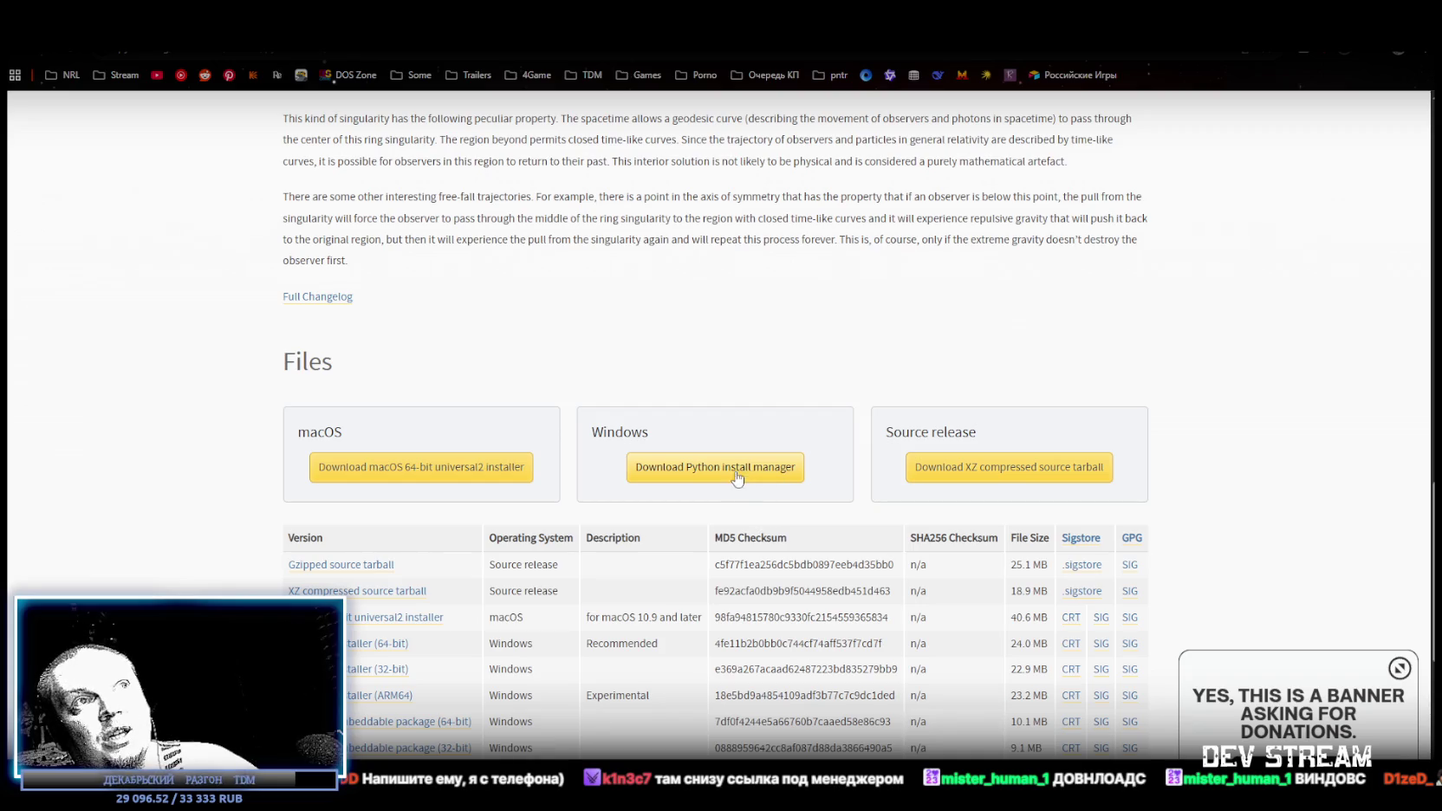
{"action": "scroll", "coordinate": [739, 477], "scroll_direction": "up", "scroll_amount": 15}
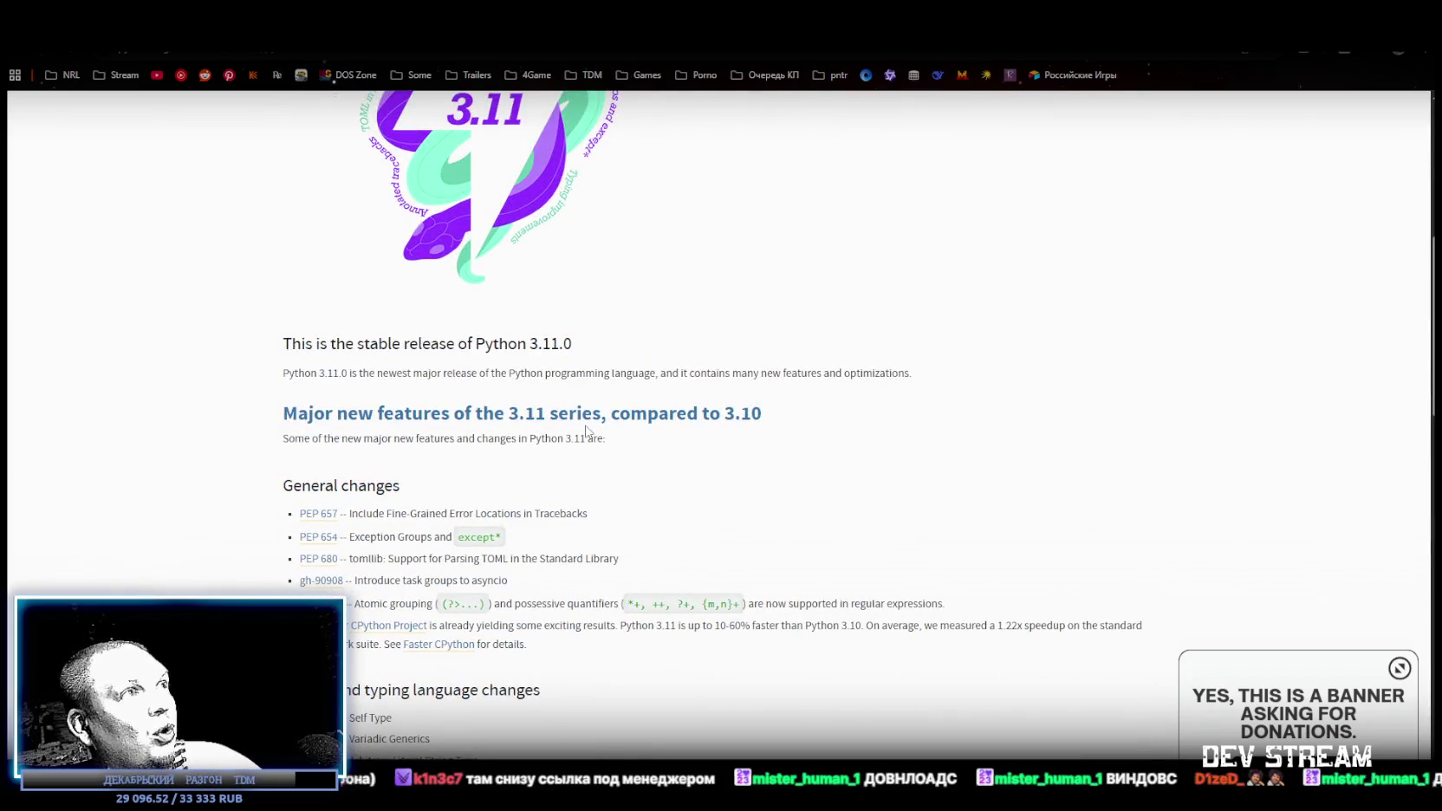
{"action": "scroll", "coordinate": [587, 430], "scroll_direction": "down", "scroll_amount": 2}
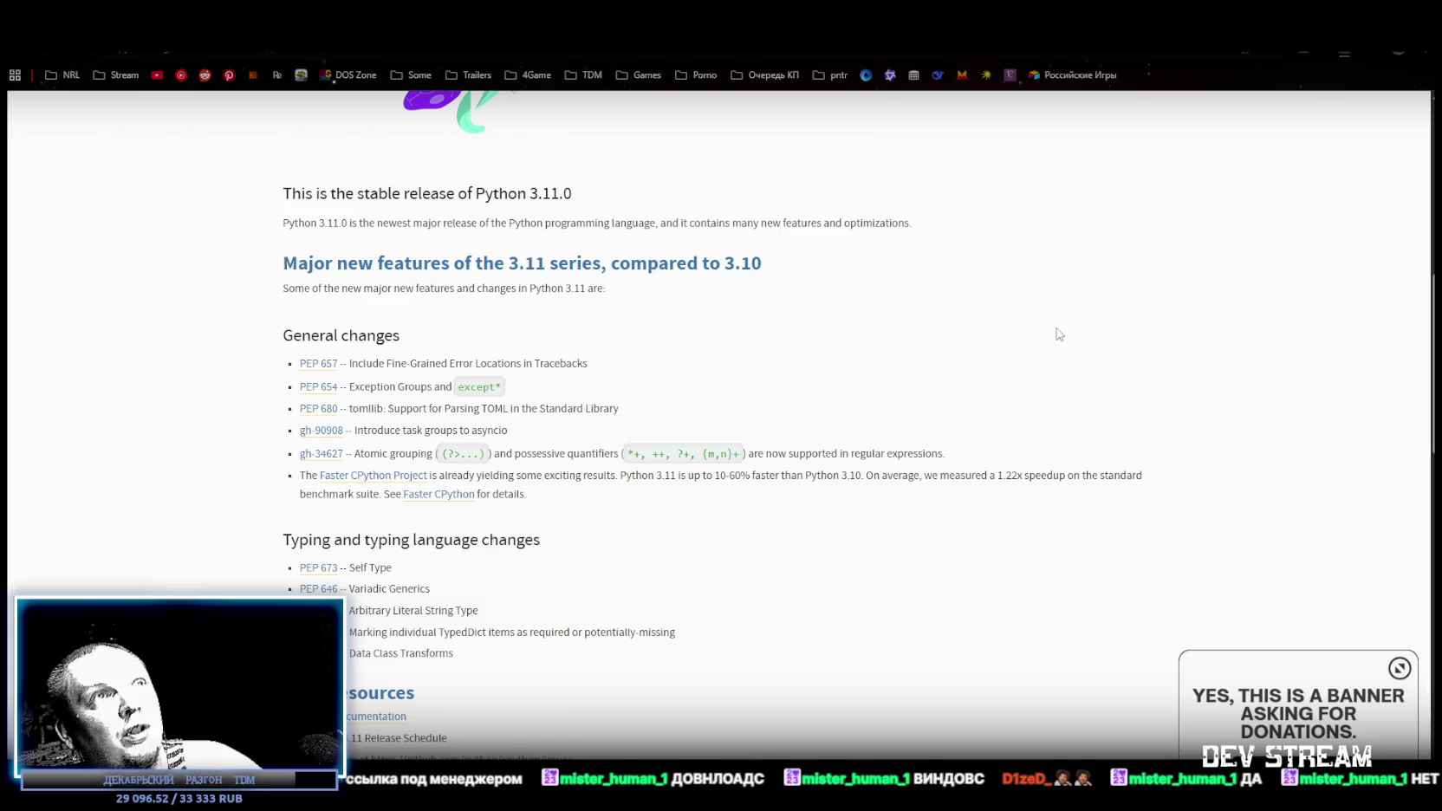
{"action": "key", "text": "ctrl+f"}
{"action": "key", "text": "Return"}
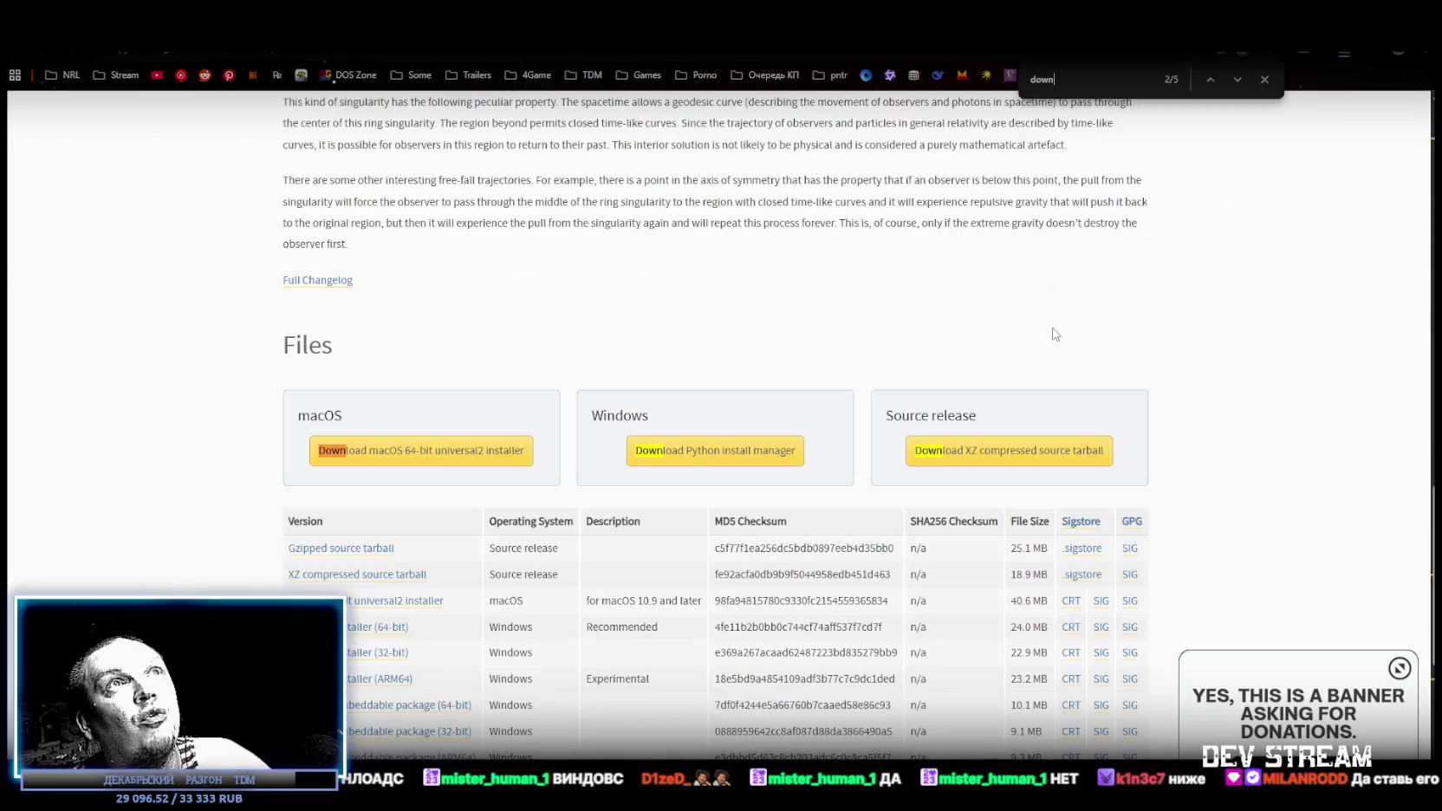
{"action": "type", "text": "load"}
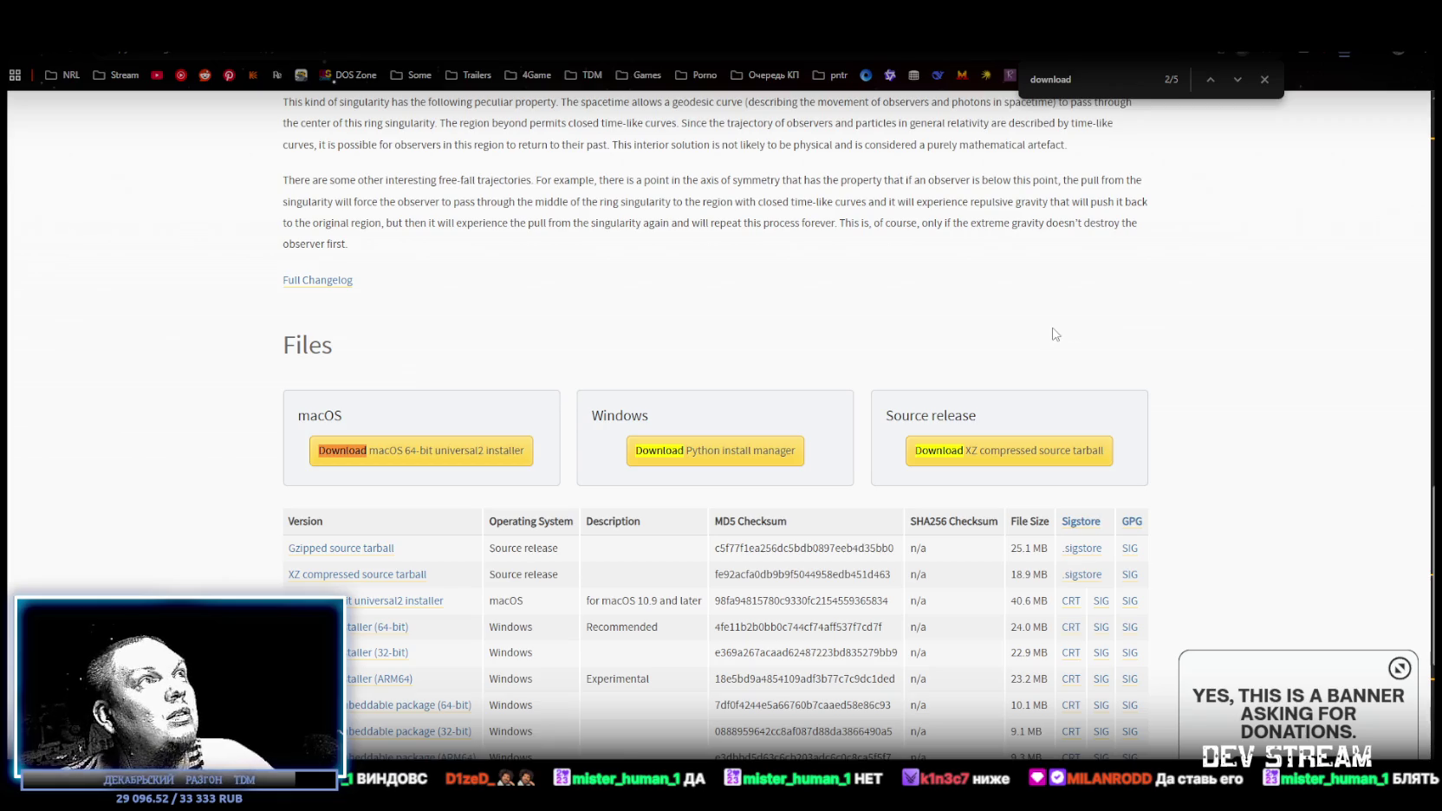
{"action": "left_click", "coordinate": [1235, 81]}
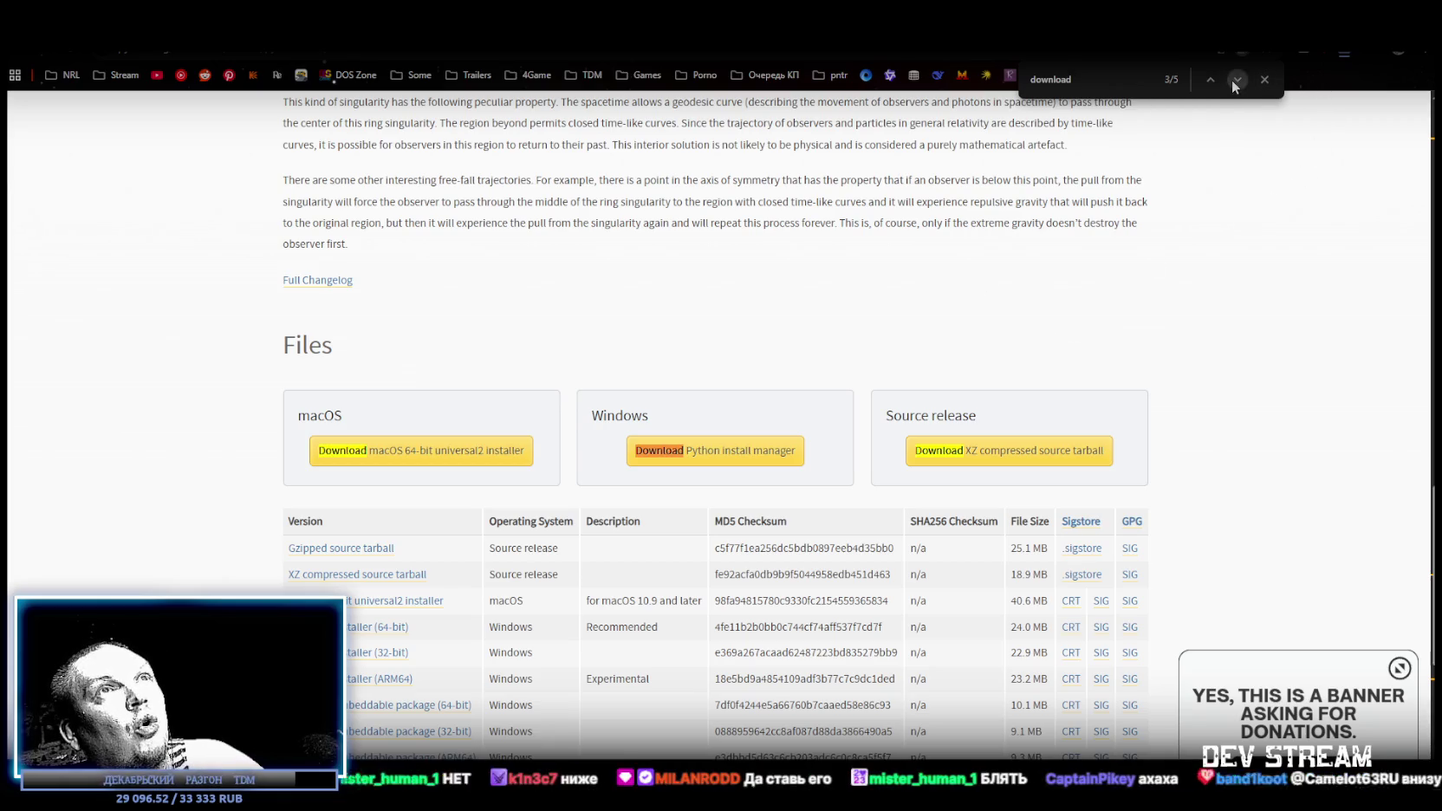
{"action": "left_click", "coordinate": [1234, 81]}
{"action": "left_click", "coordinate": [1235, 81]}
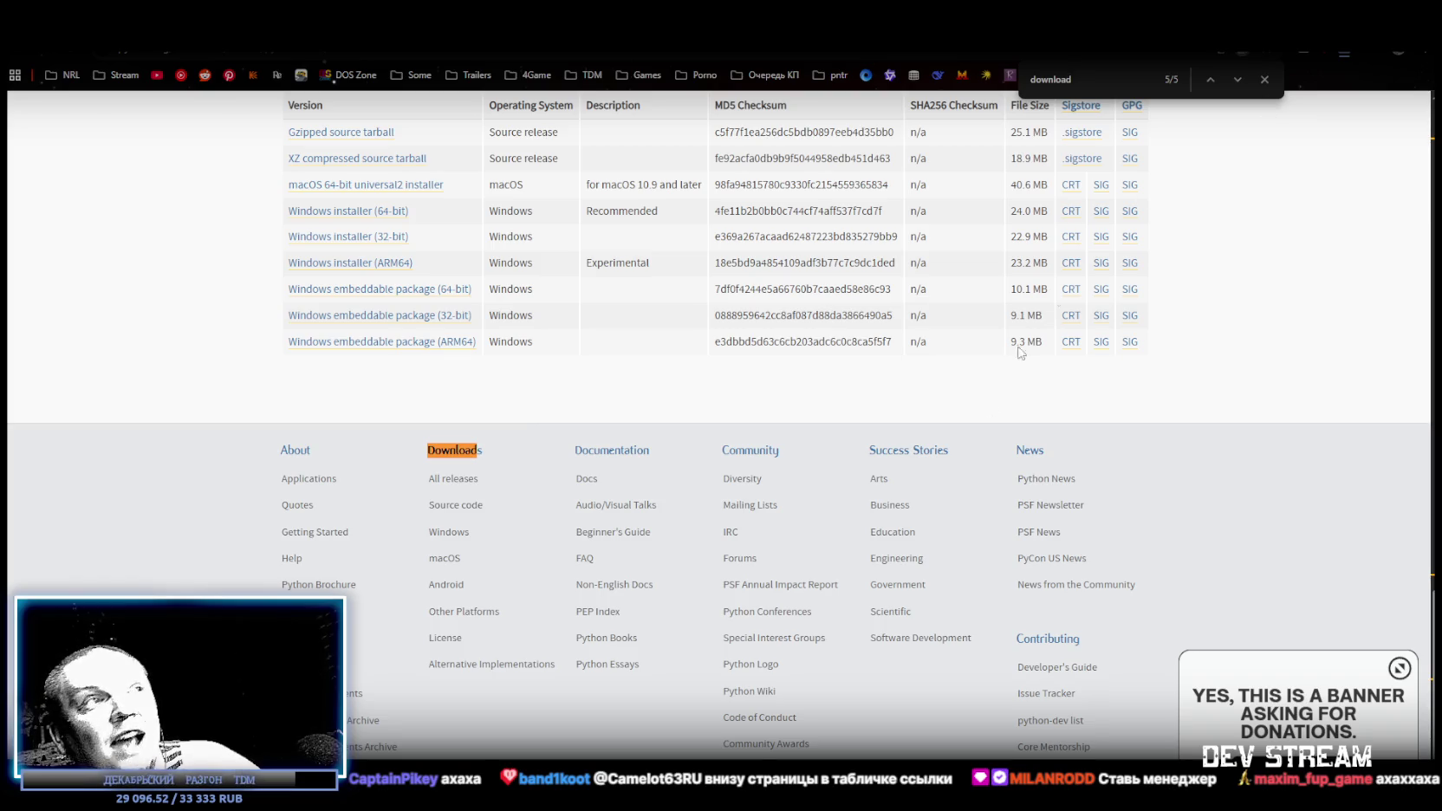
{"action": "scroll", "coordinate": [987, 458], "scroll_direction": "down", "scroll_amount": 1}
{"action": "scroll", "coordinate": [987, 458], "scroll_direction": "up", "scroll_amount": 3}
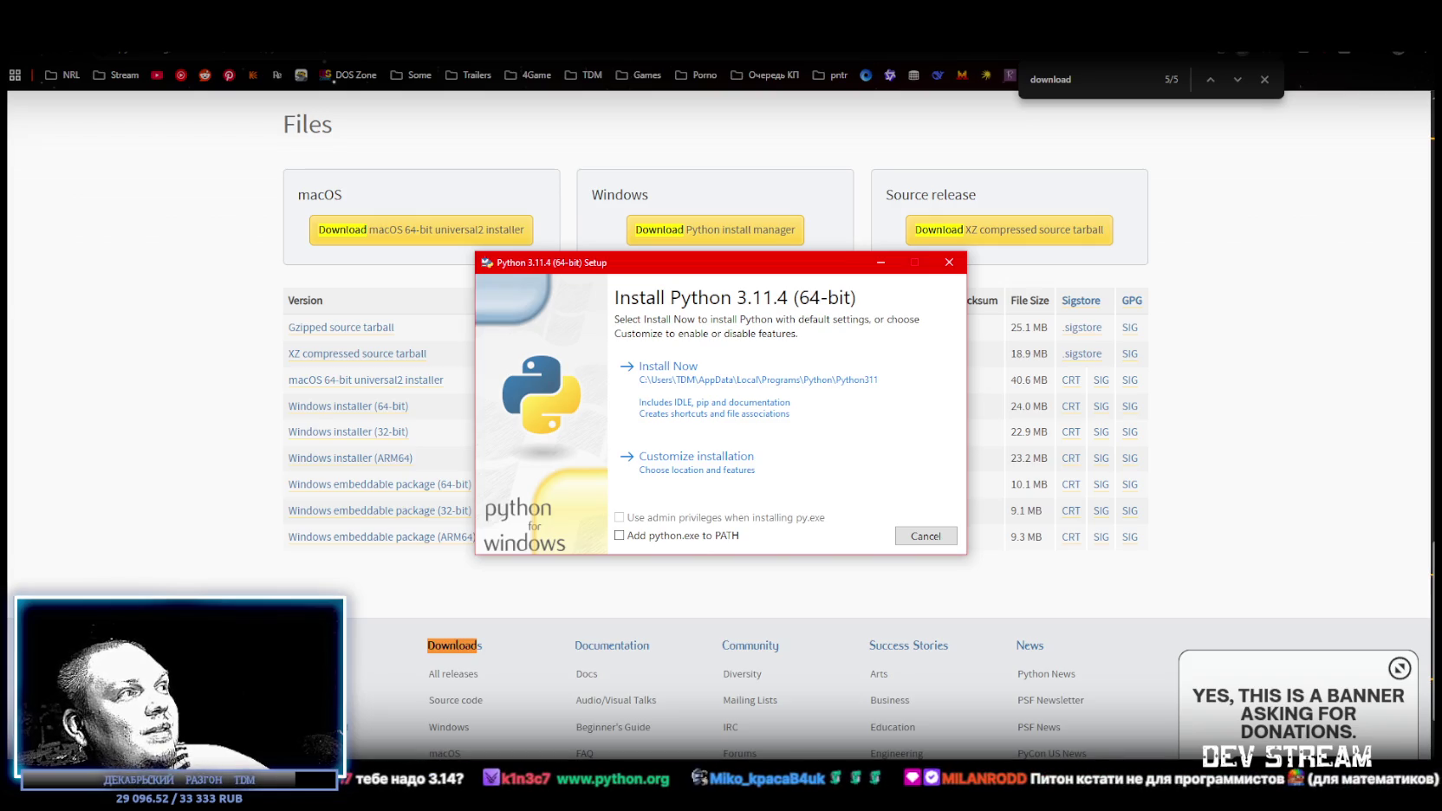
- Skim the chatterbox README's Installation and Usage notes, then go back to the python.org downloads
{"action": "key", "text": "alt+Tab"}
{"action": "key", "text": "ctrl+Tab"}
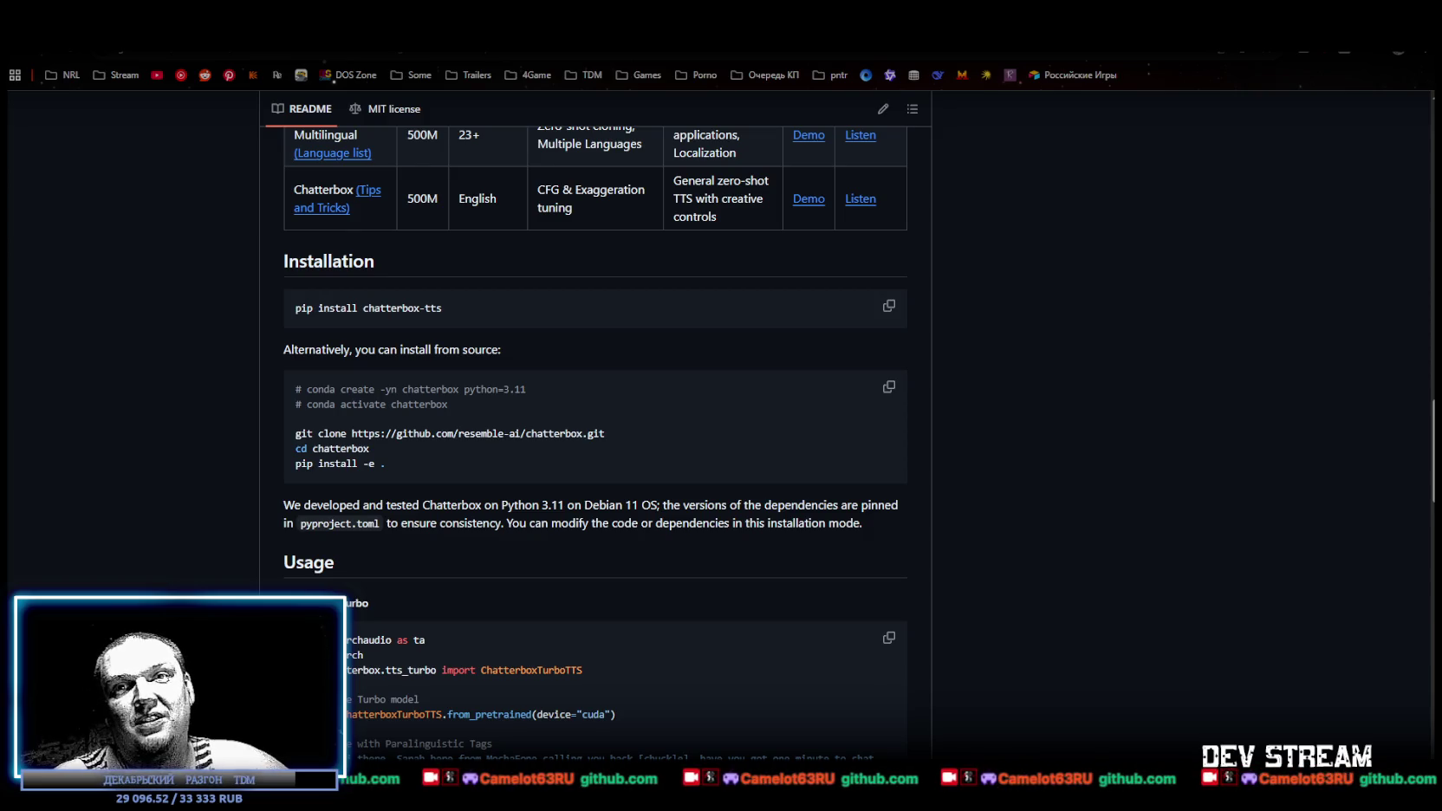
{"action": "scroll", "coordinate": [883, 251], "scroll_direction": "up", "scroll_amount": 15}
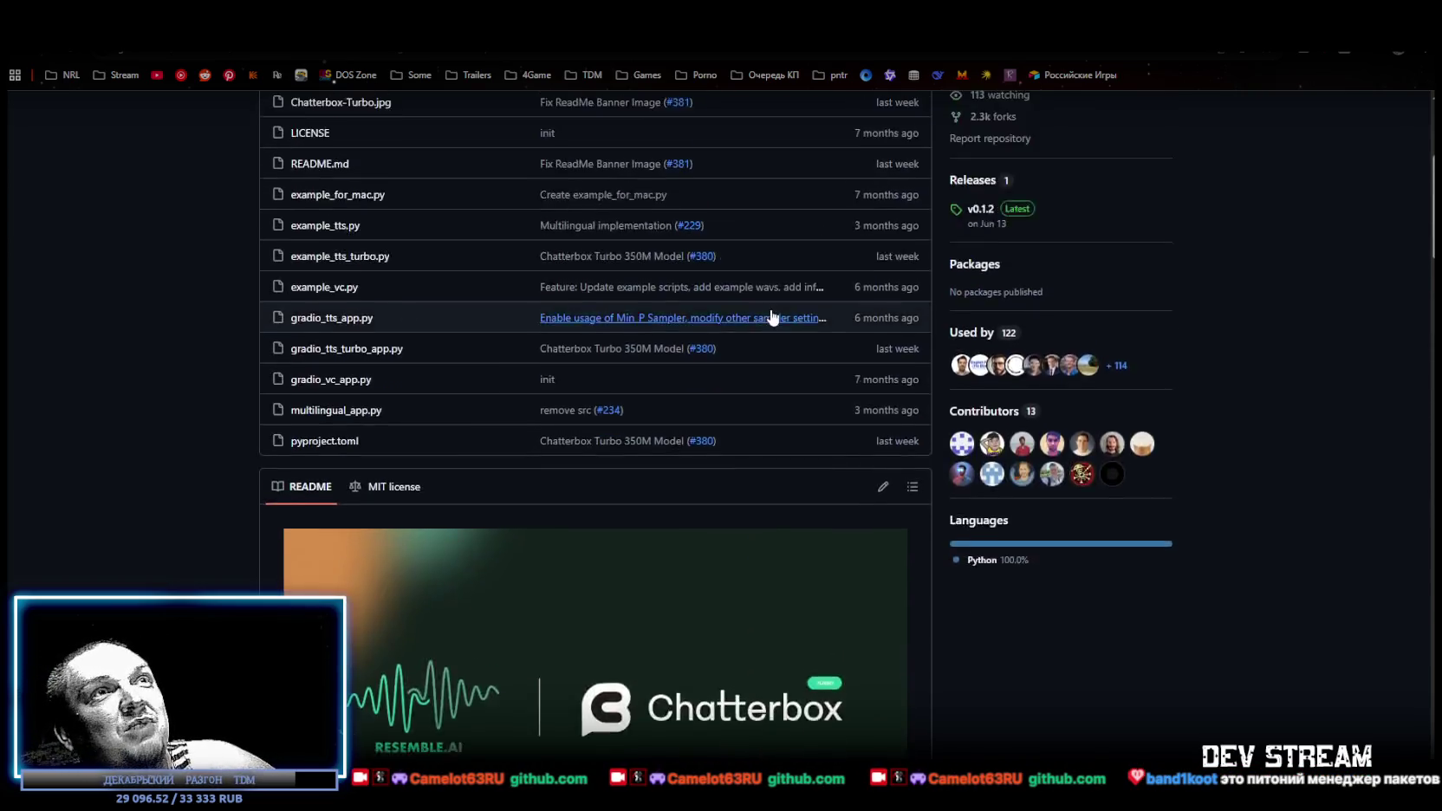
{"action": "scroll", "coordinate": [883, 252], "scroll_direction": "down", "scroll_amount": 20}
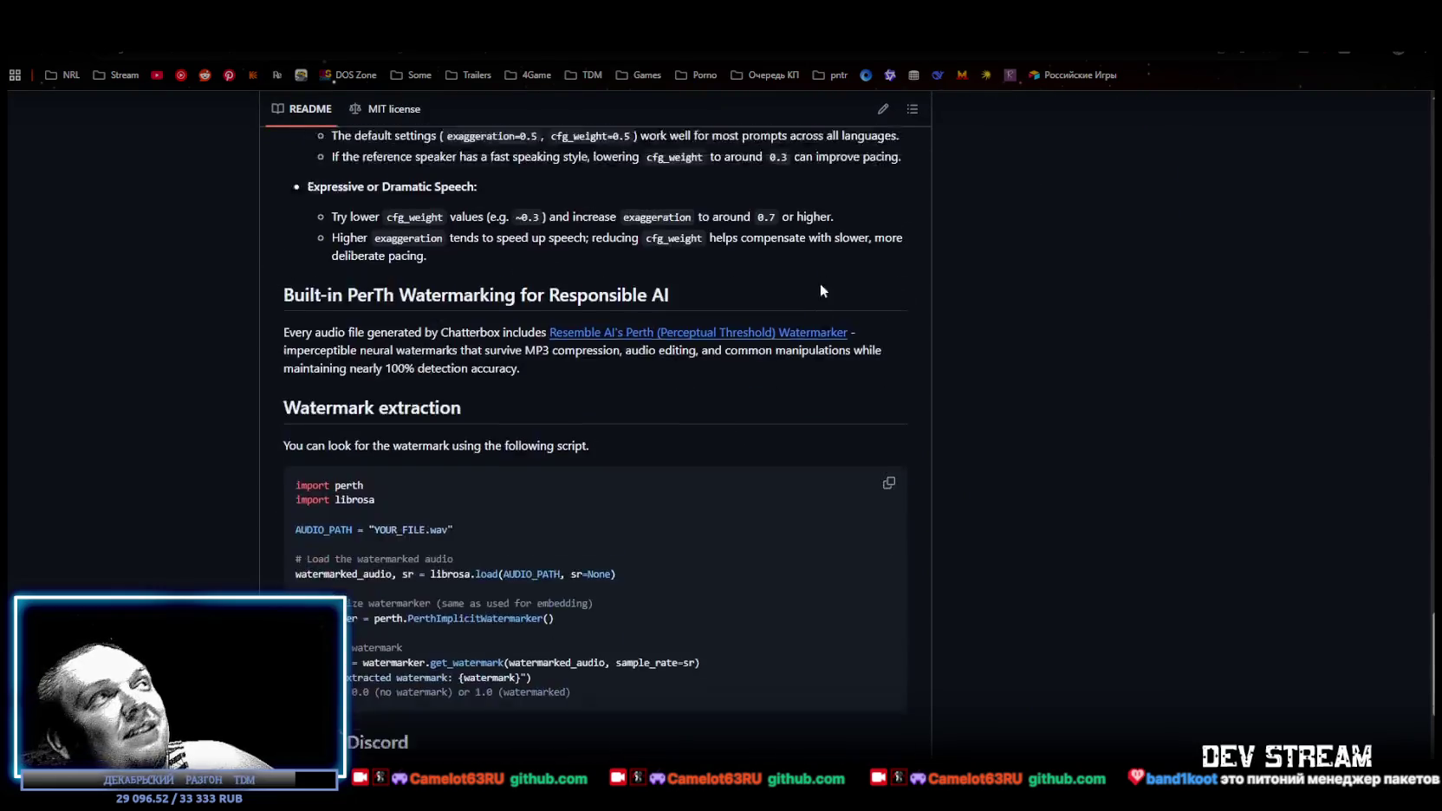
{"action": "scroll", "coordinate": [520, 145], "scroll_direction": "up", "scroll_amount": 5}
{"action": "key", "text": "ctrl+Tab"}
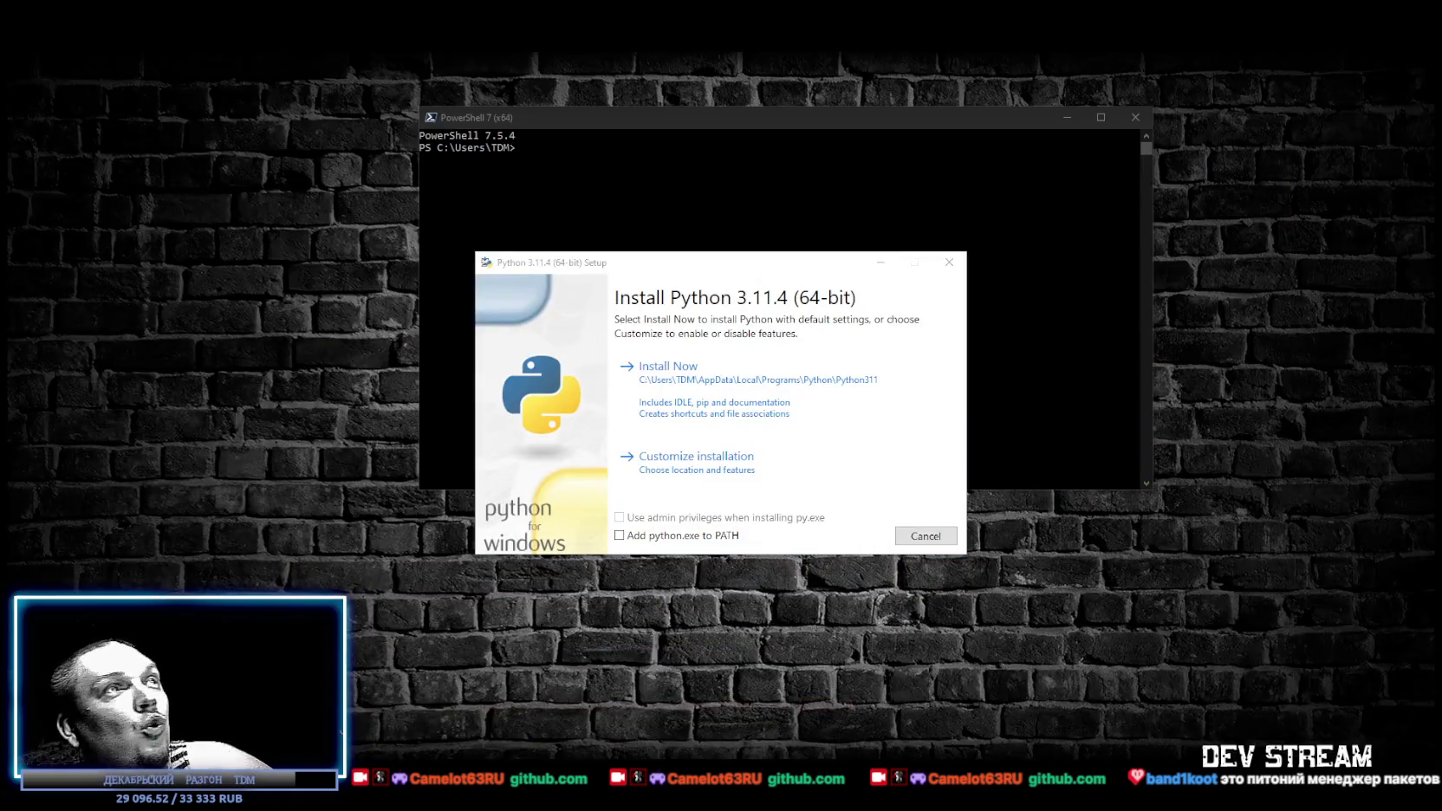
- Close PowerShell and cancel the Python 3.11.4 installation, leaving 'Add python.exe to PATH' unchecked
{"action": "left_click", "coordinate": [1135, 117]}
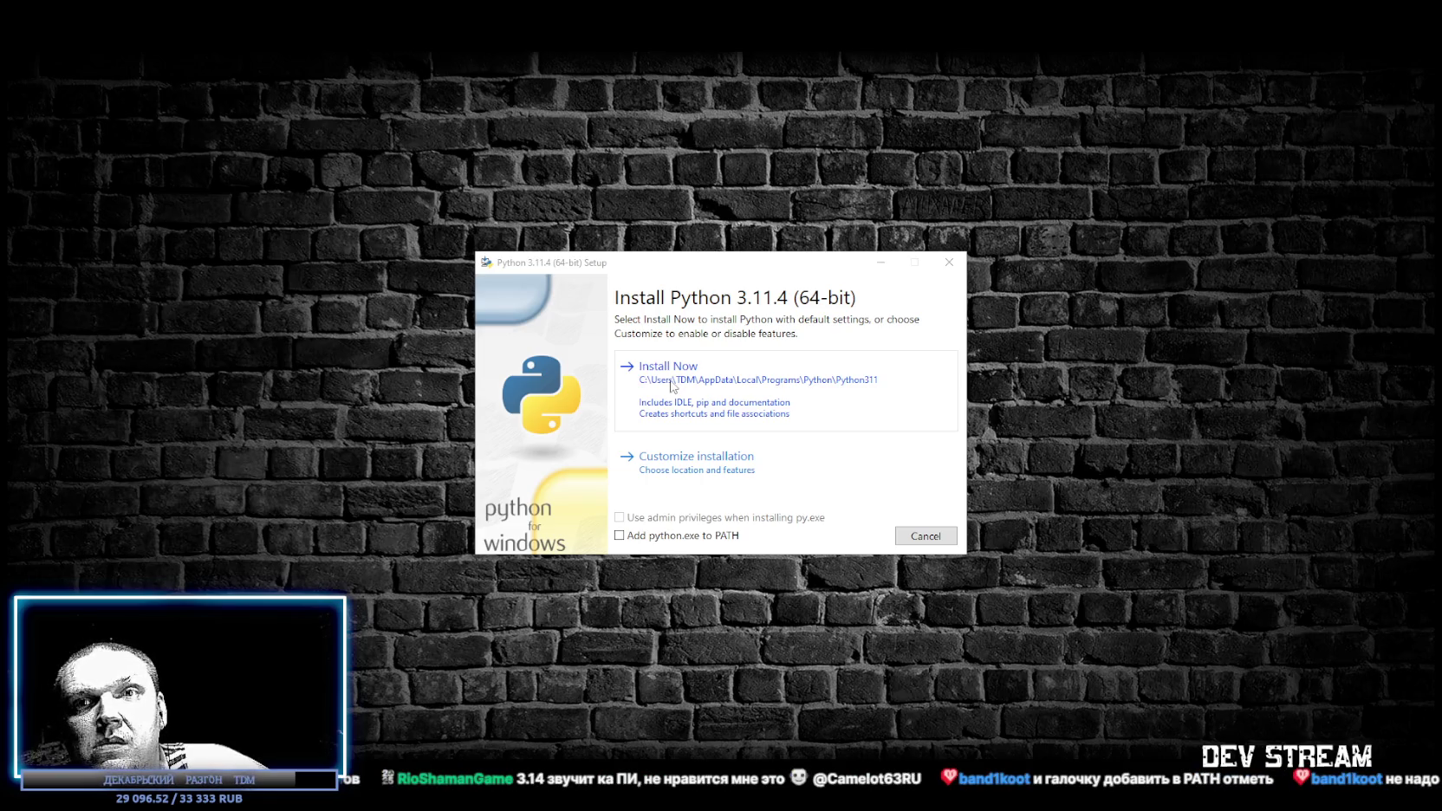
{"action": "left_click", "coordinate": [620, 535]}
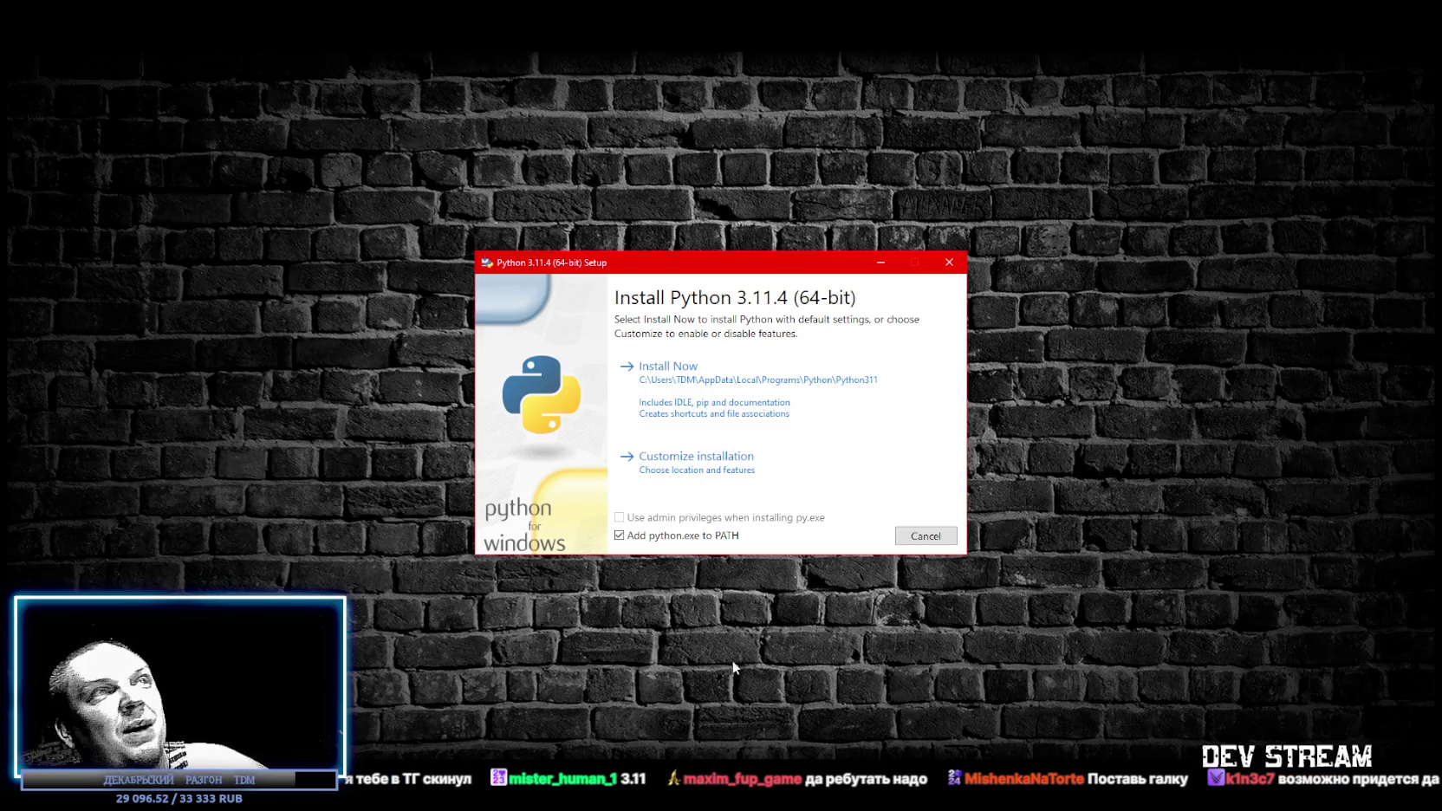
{"action": "left_click", "coordinate": [618, 536]}
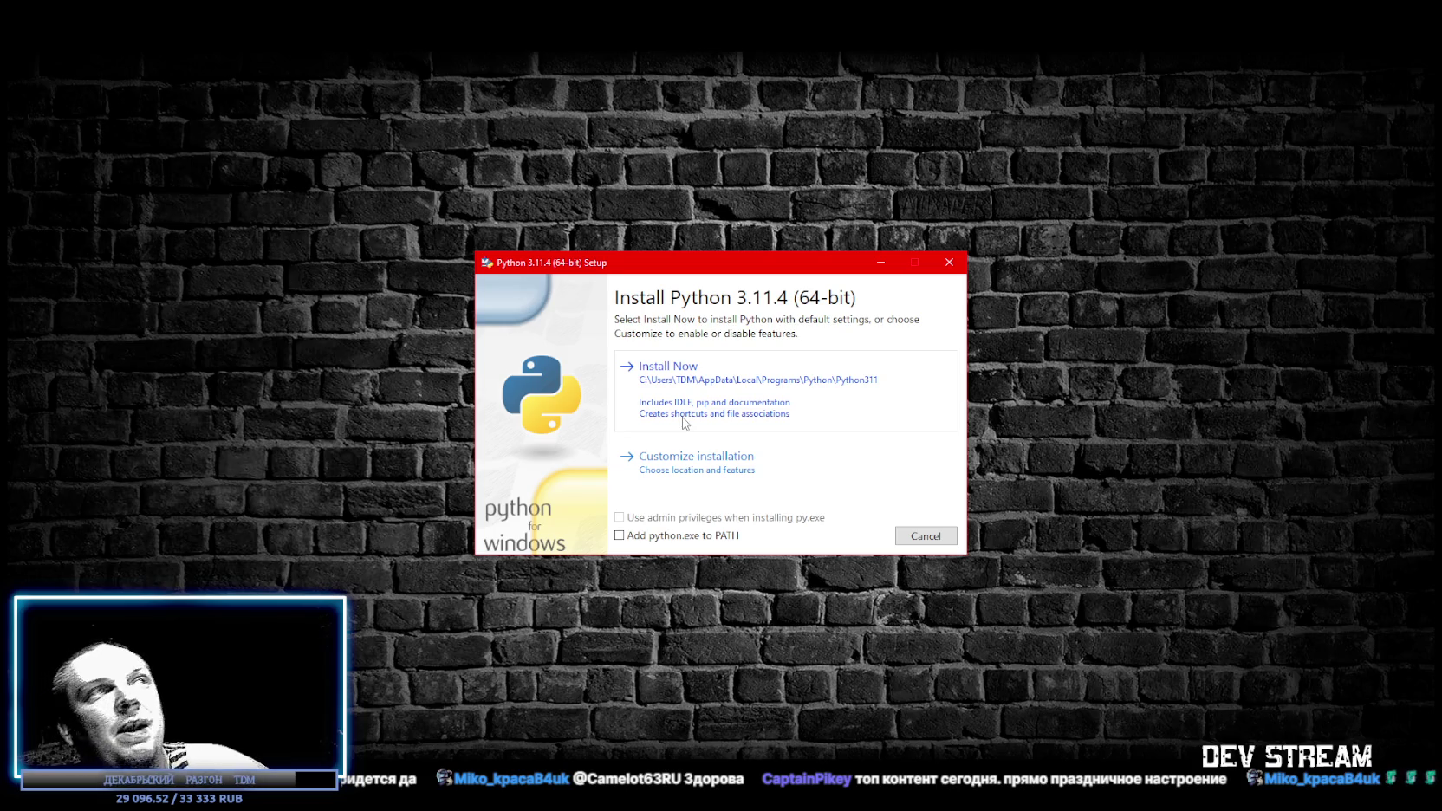
{"action": "left_click", "coordinate": [926, 536]}
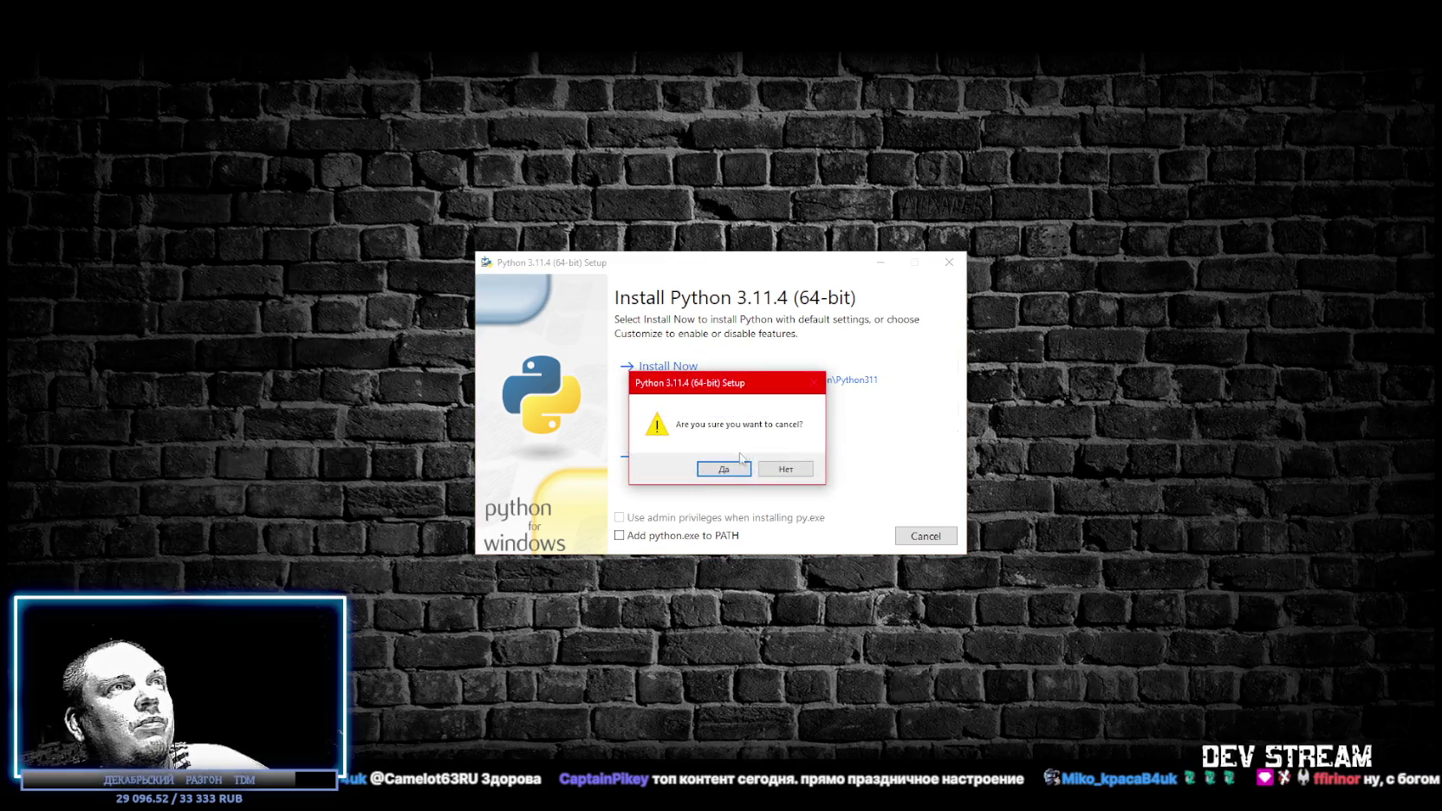
{"action": "left_click", "coordinate": [721, 469]}
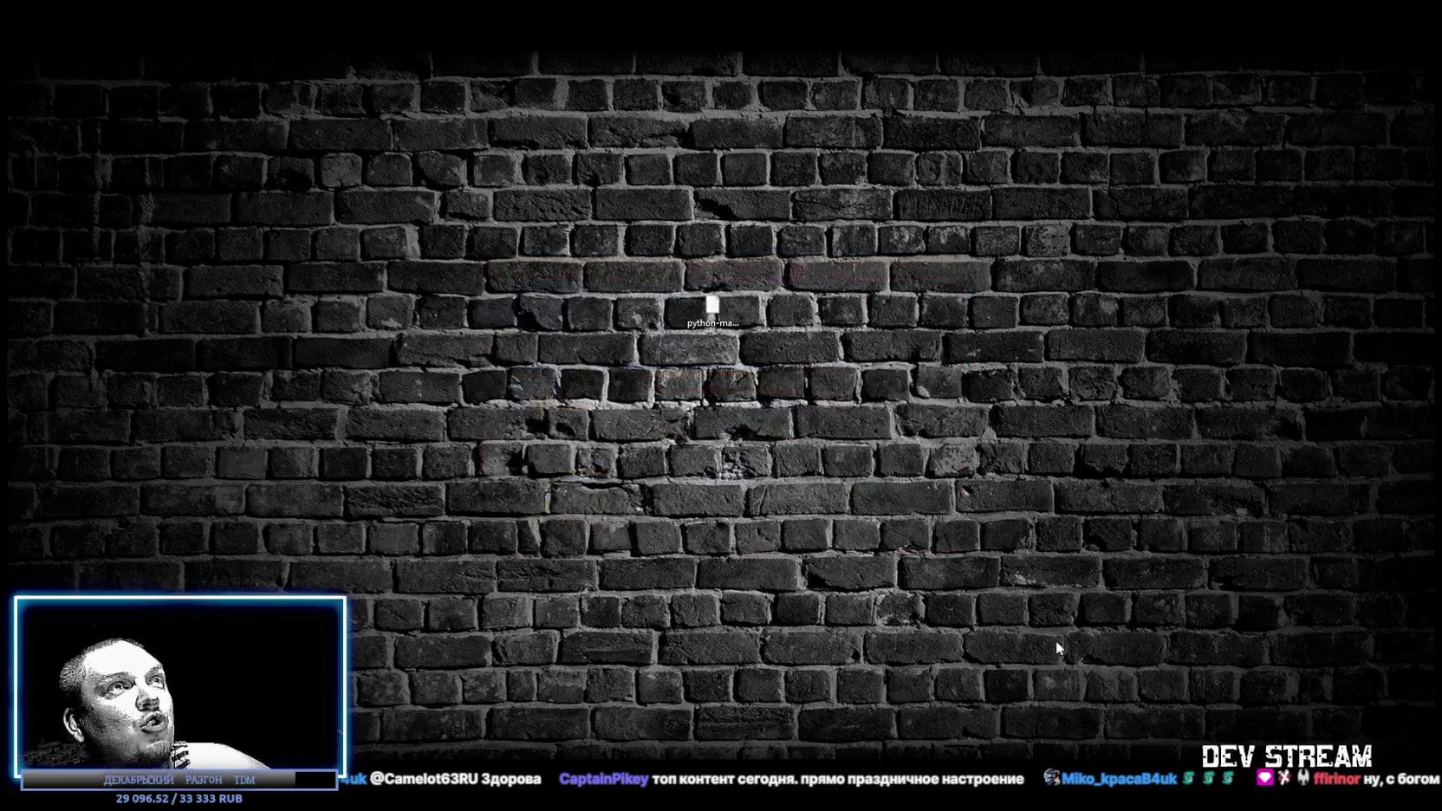
- Delete the downloaded Python installer file from the desktop and return to the Unity editor
{"action": "left_click_drag", "start_coordinate": [657, 237], "coordinate": [926, 442]}
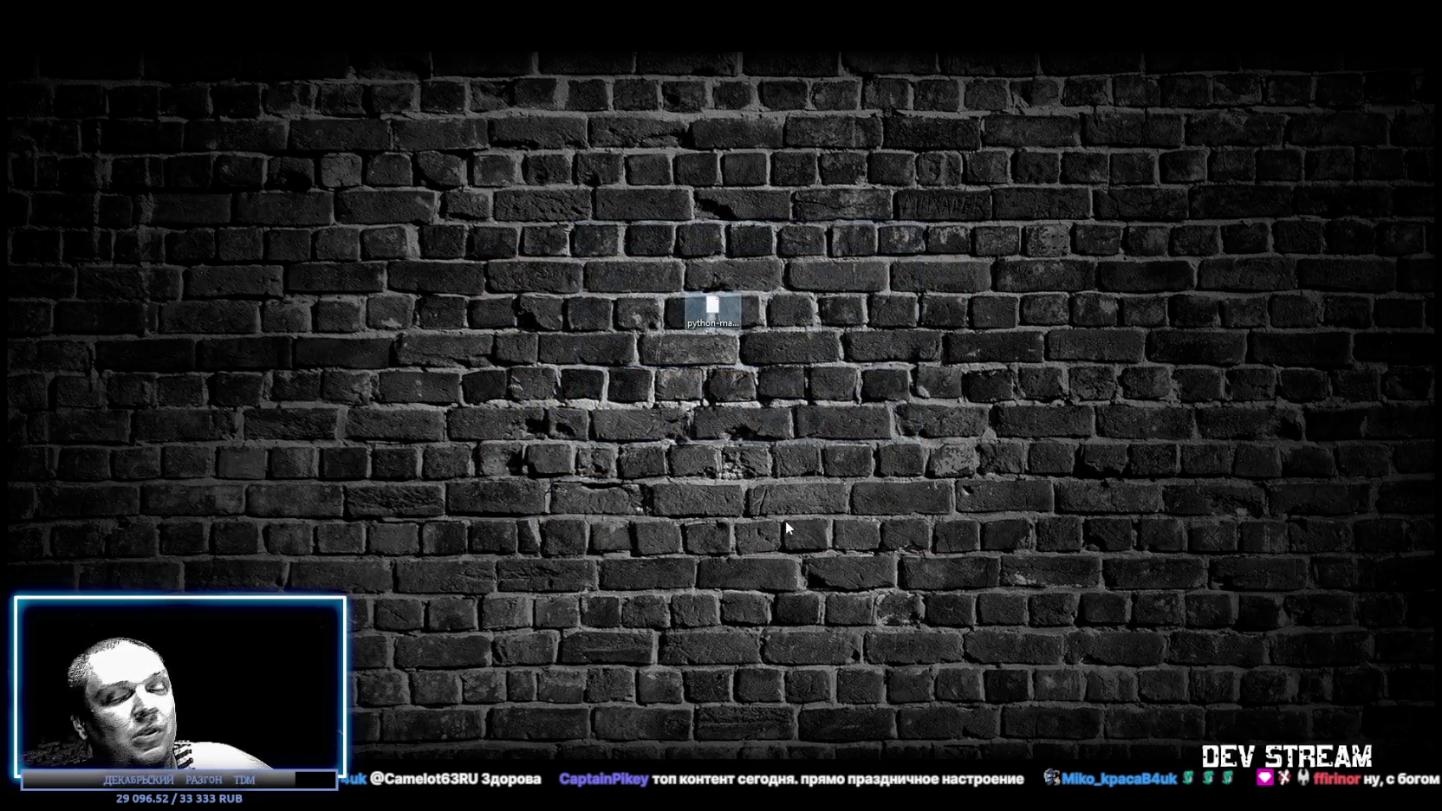
{"action": "key", "text": "Delete"}
{"action": "left_click", "coordinate": [770, 472]}
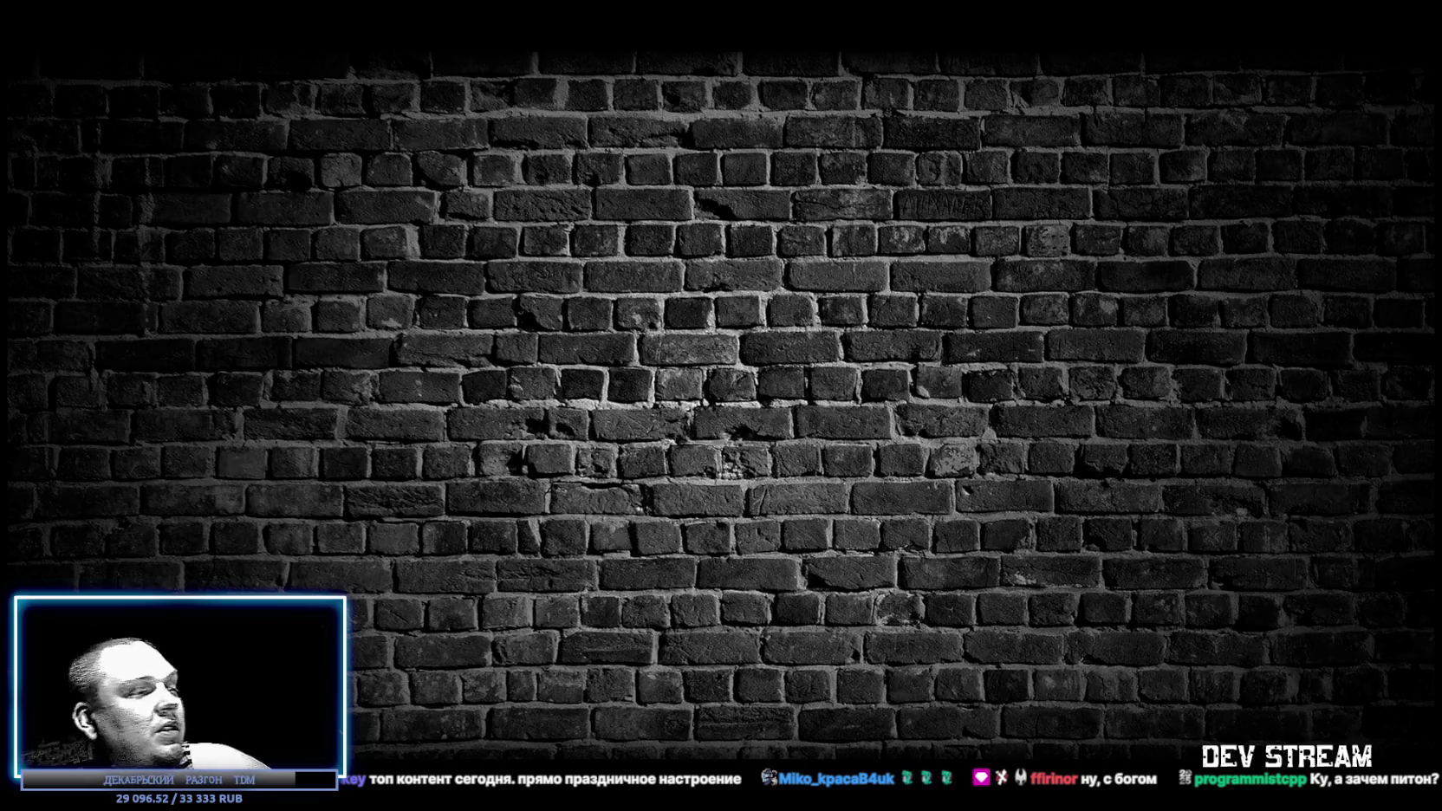
{"action": "key", "text": "alt+Tab"}
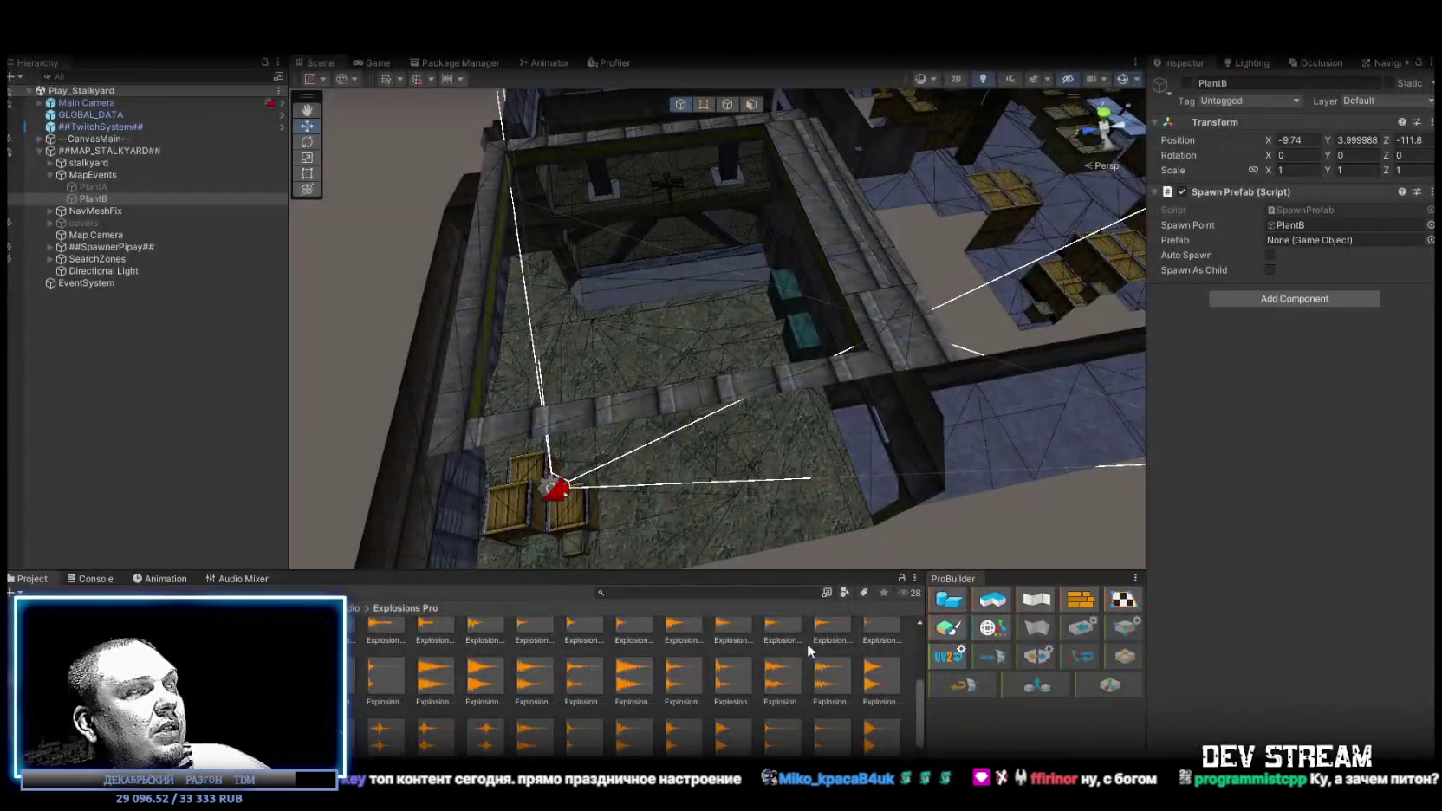
- Switch from Unity's Stalkyard scene back to the camo-and-vest soldier model in Blockbench
{"action": "key", "text": "alt+Tab"}
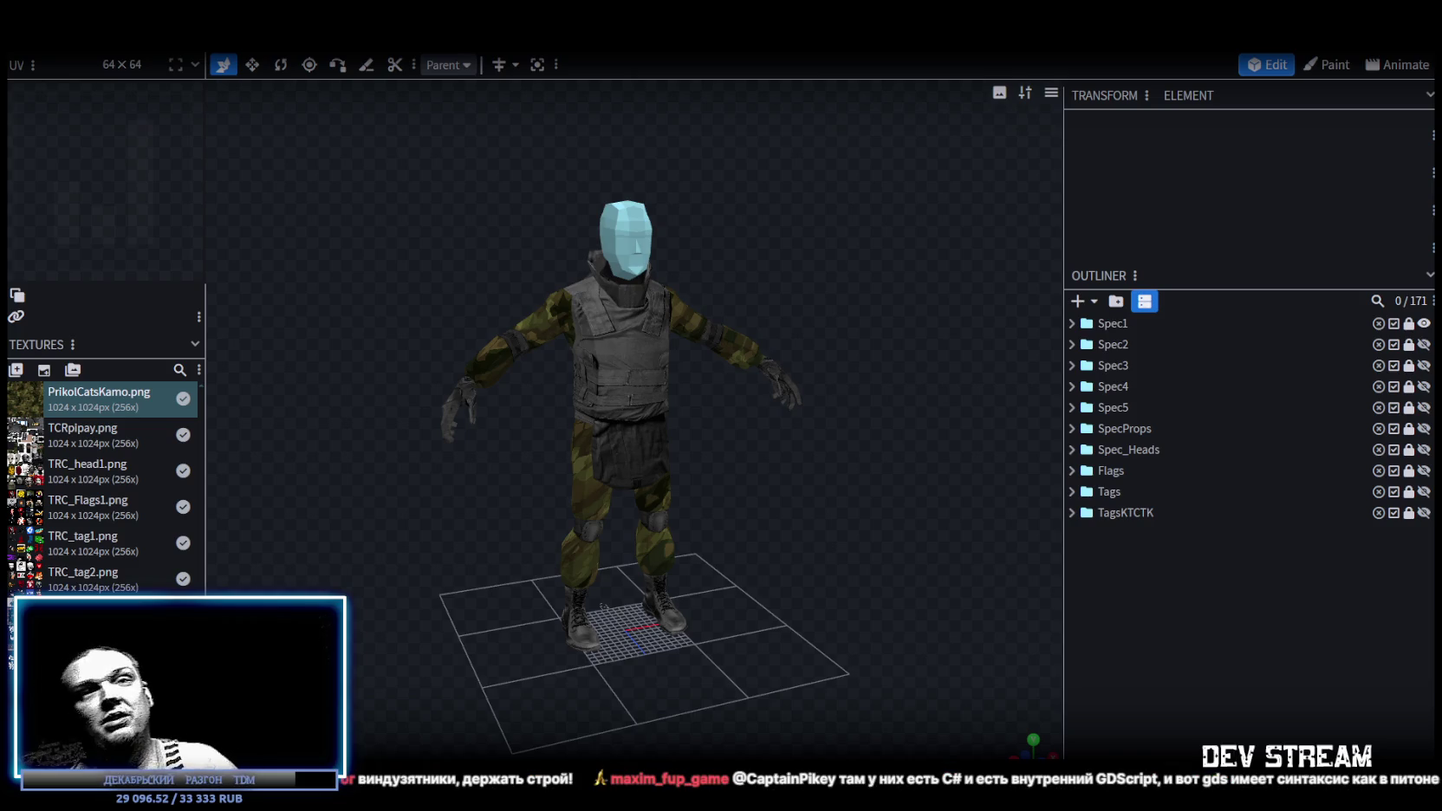
{"action": "scroll", "coordinate": [767, 390], "scroll_direction": "down", "scroll_amount": 4}
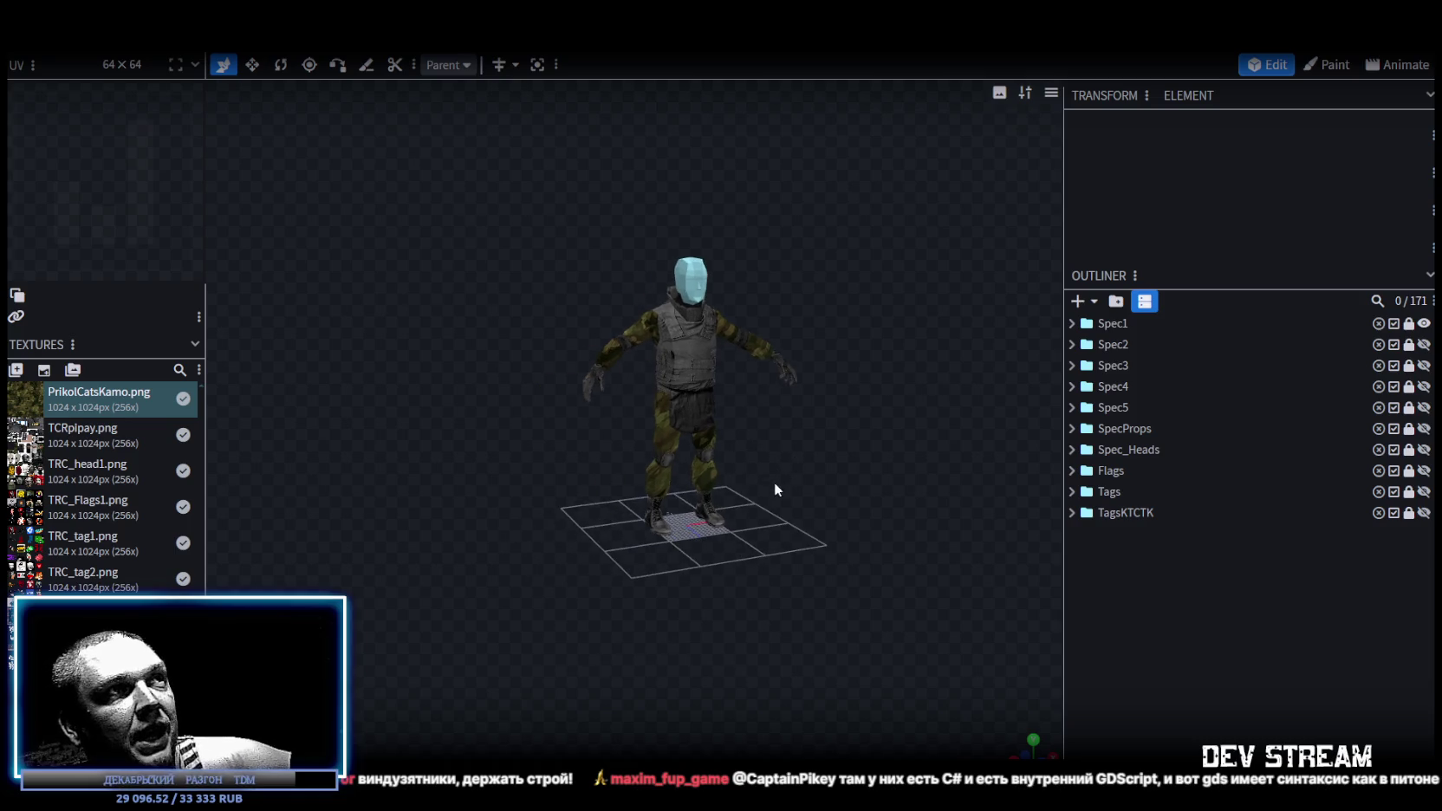
{"action": "scroll", "coordinate": [775, 482], "scroll_direction": "up", "scroll_amount": 5}
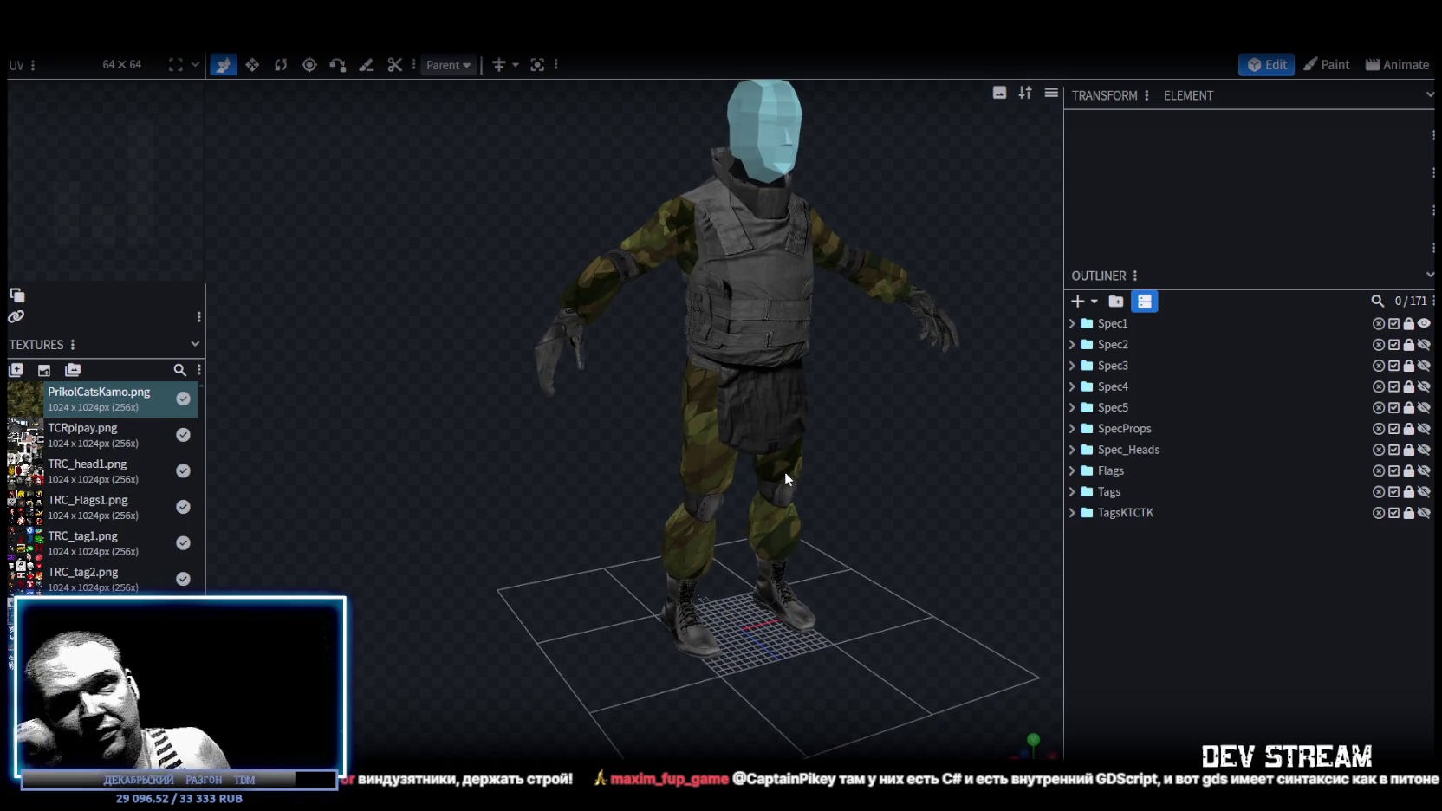
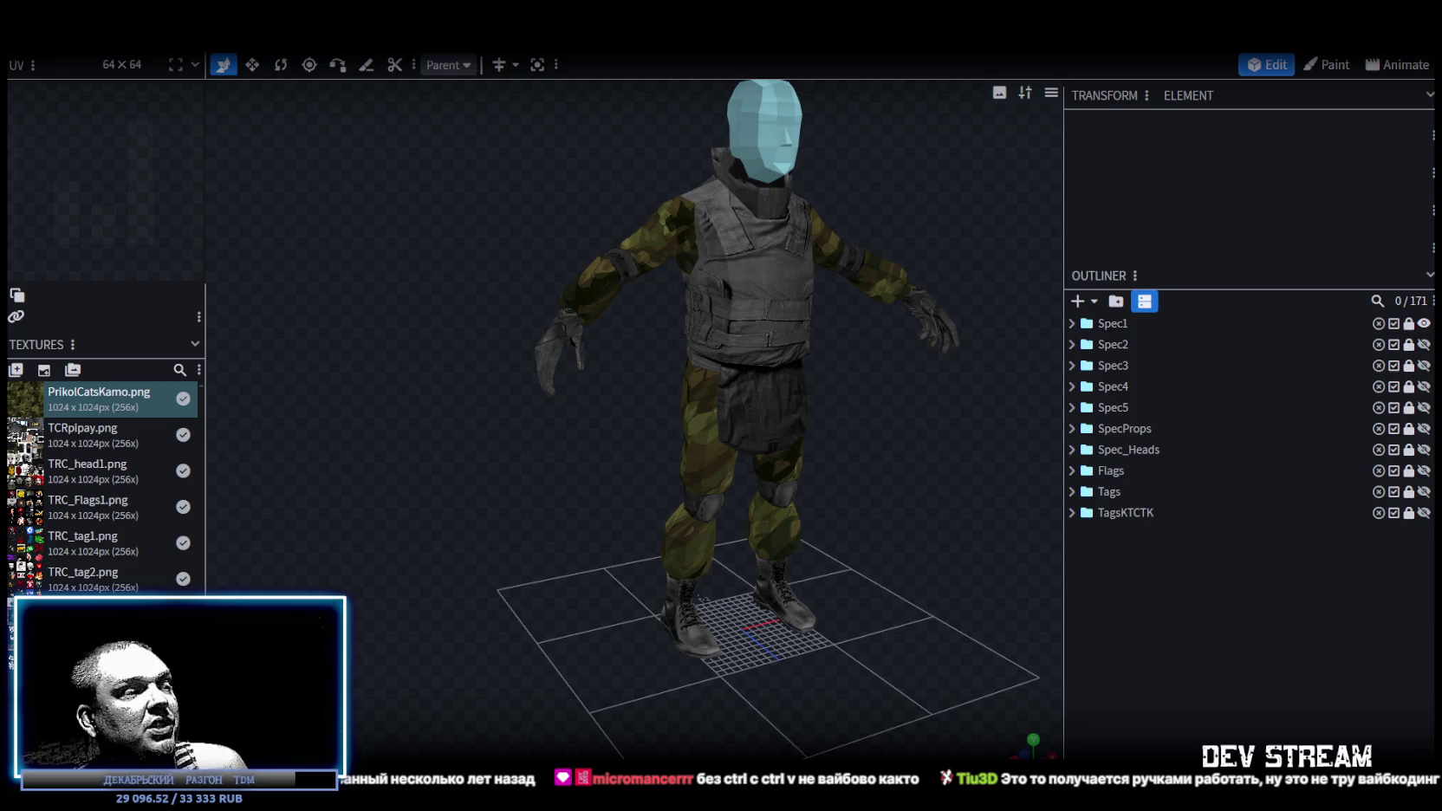
- Switch from Blockbench back to the Unity editor showing the Play_Stalkyard scene
{"action": "key", "text": "alt+Tab"}
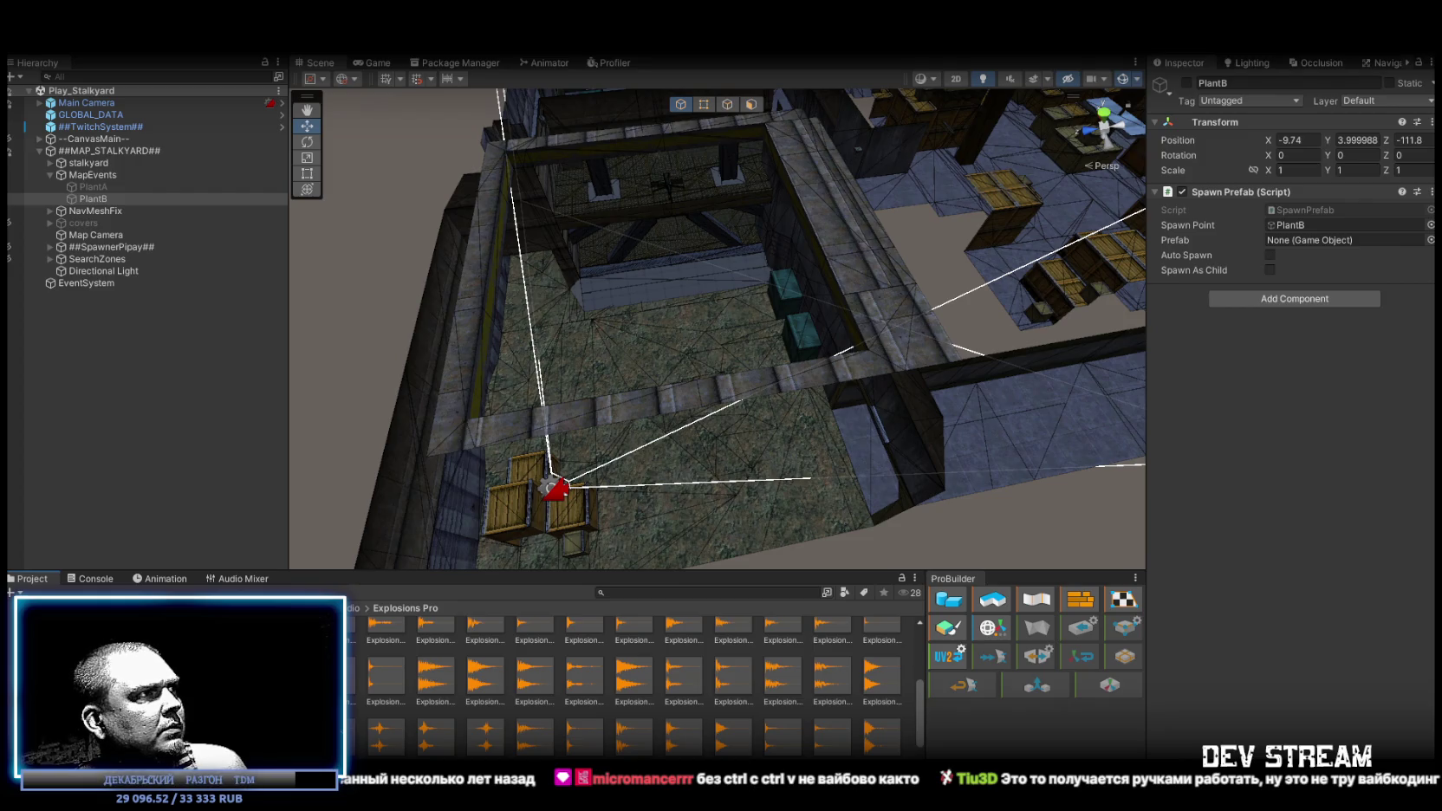
- Select the TRCchaters1 prefab in the PlayerType folder and open it in Prefab Mode
{"action": "left_click", "coordinate": [382, 645]}
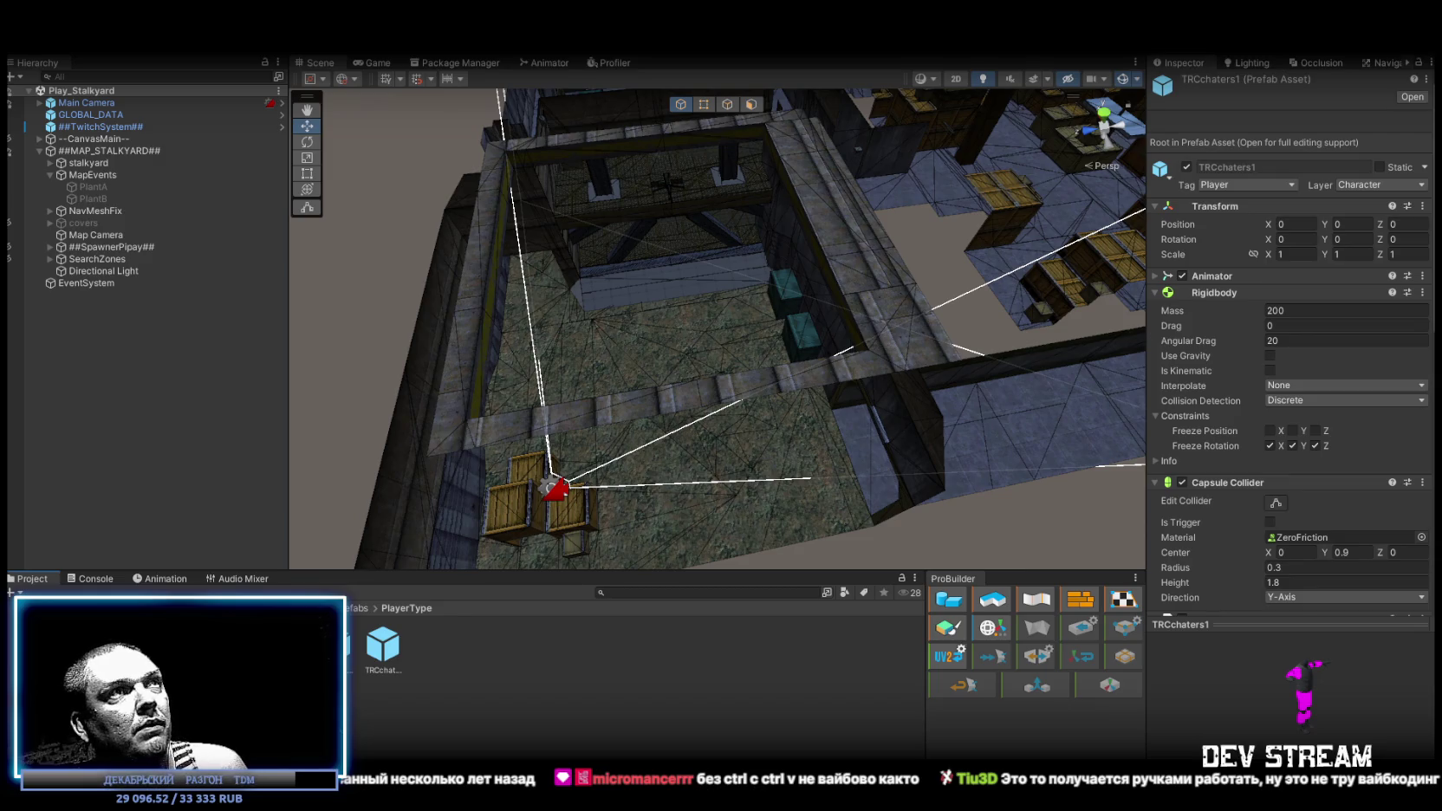
{"action": "double_click", "coordinate": [382, 646]}
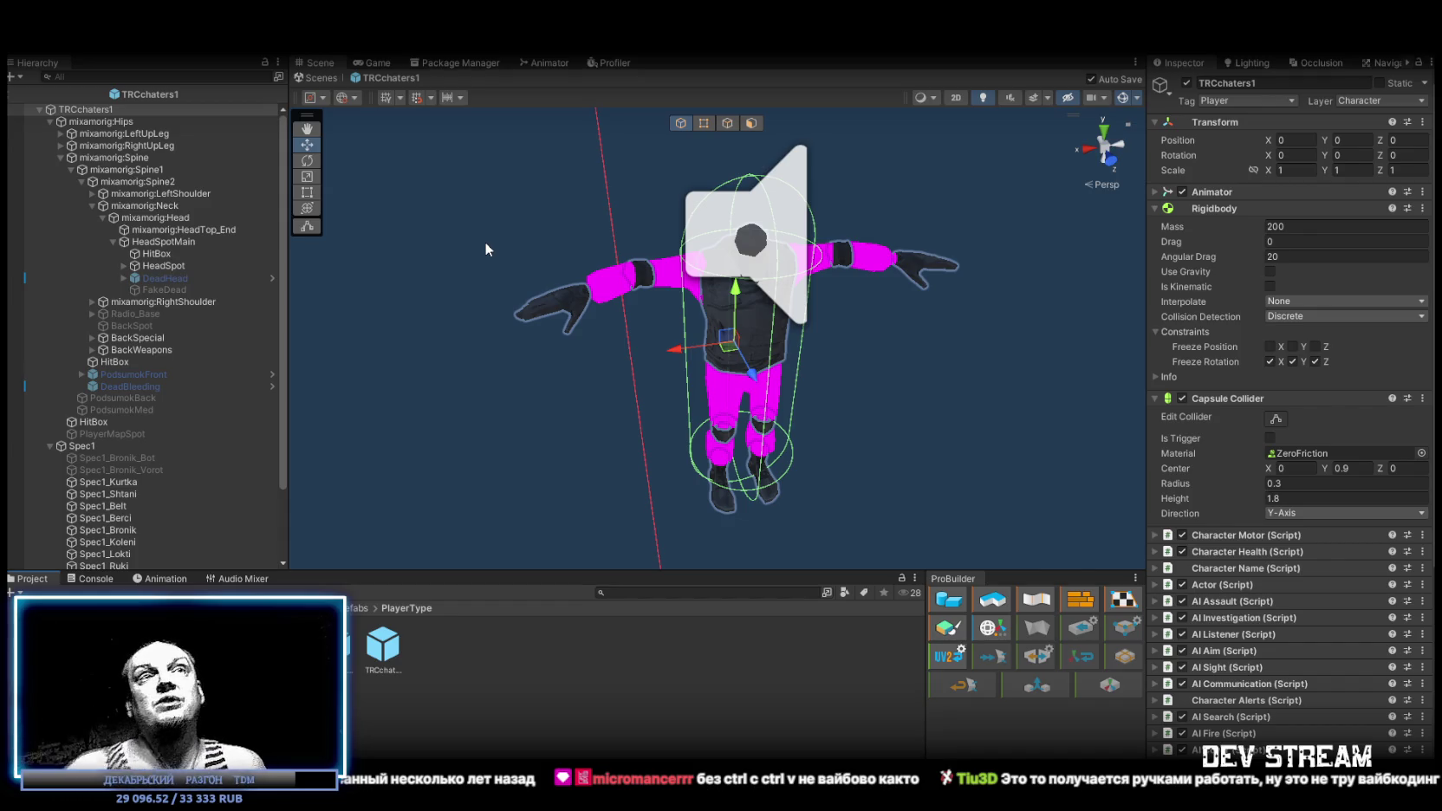
{"action": "left_click", "coordinate": [102, 137]}
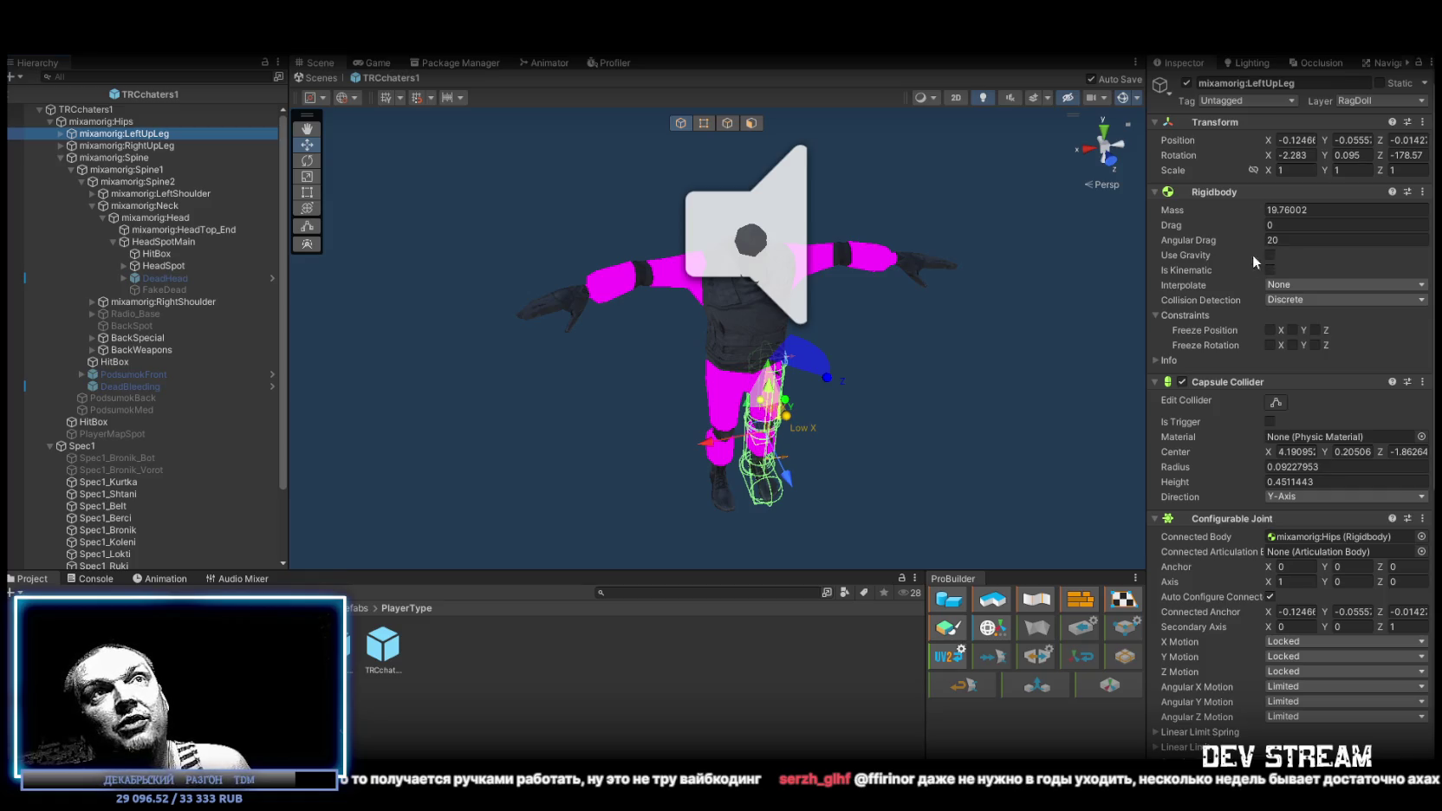
{"action": "key", "text": "Up"}
{"action": "key", "text": "Up"}
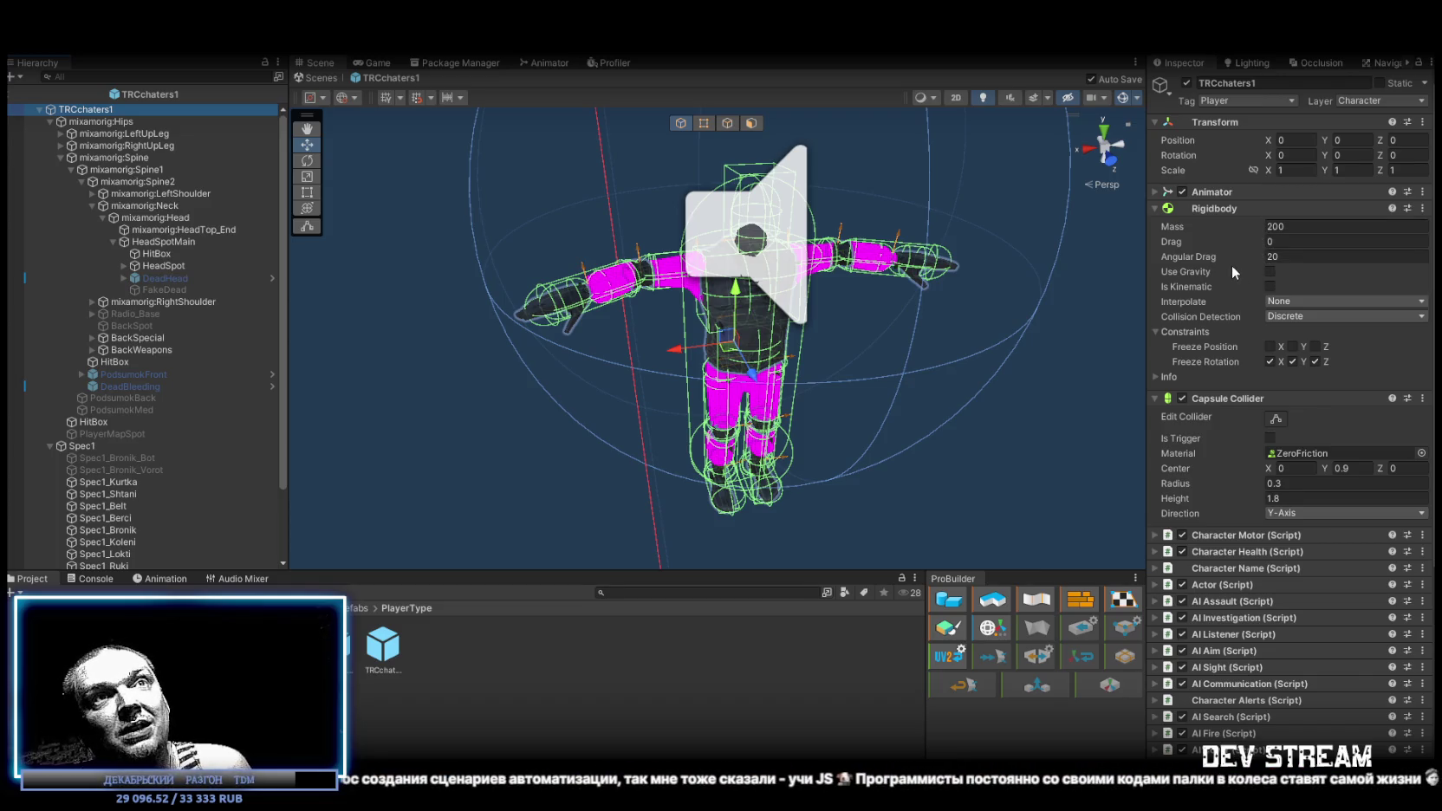
{"action": "left_click", "coordinate": [117, 134]}
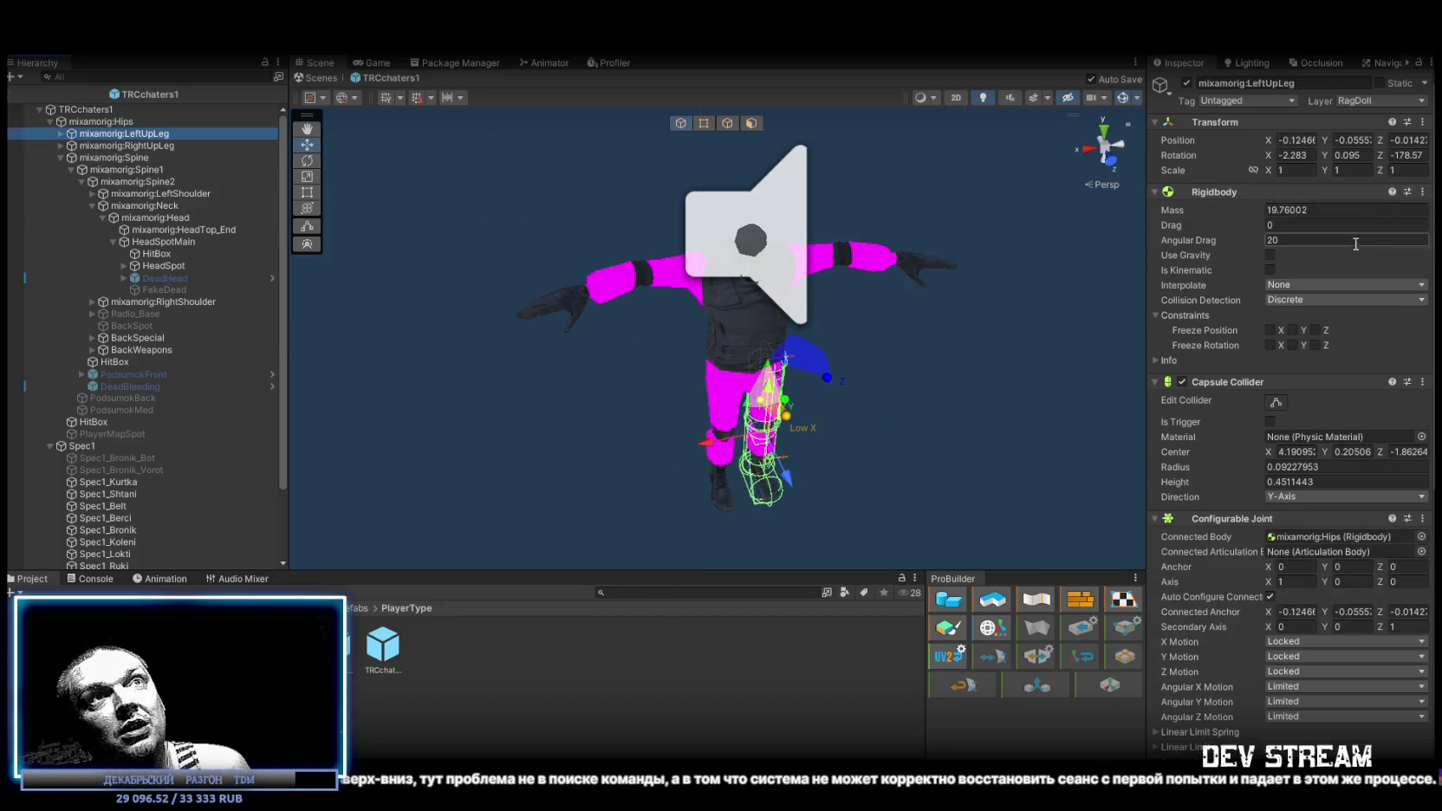
{"action": "left_click", "coordinate": [121, 123]}
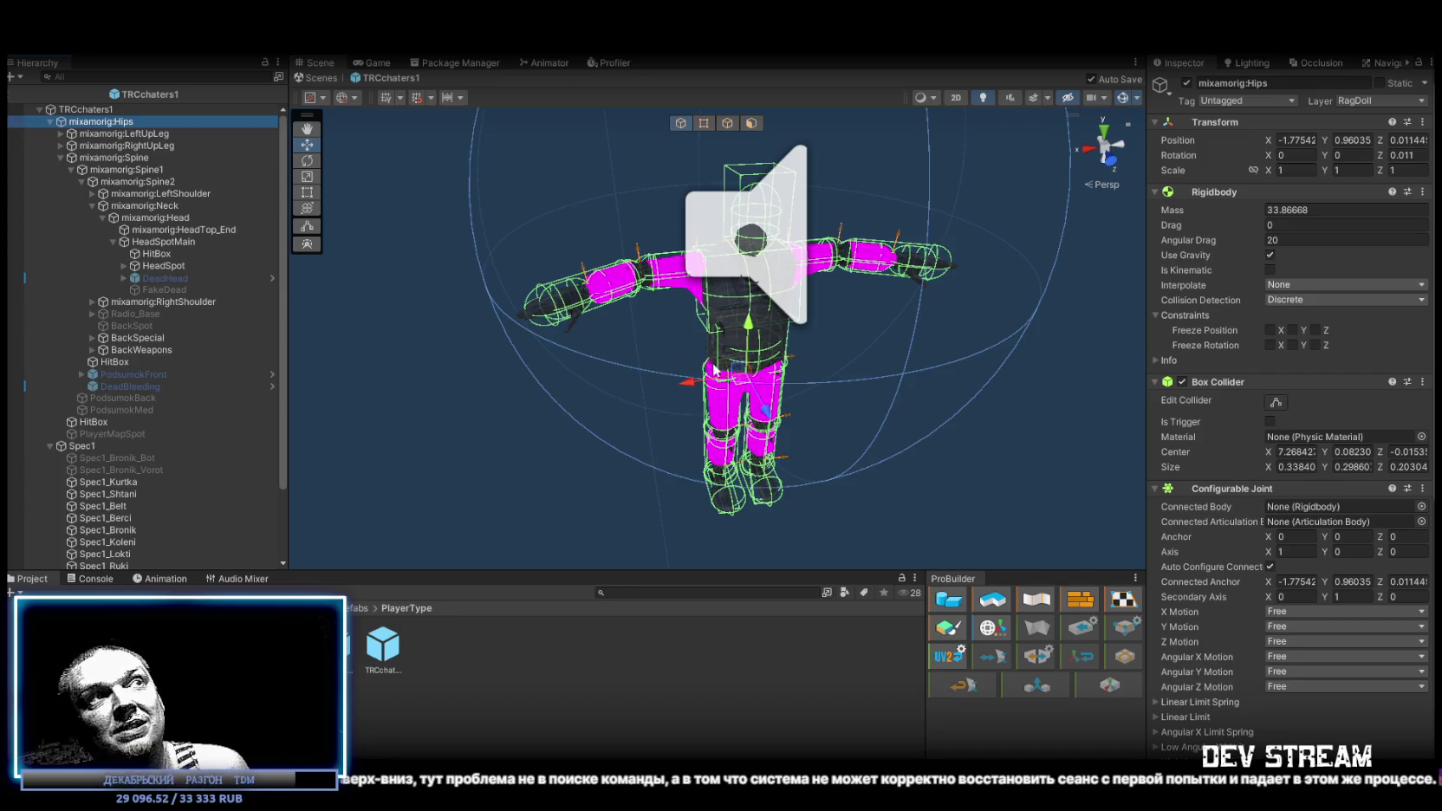
{"action": "scroll", "coordinate": [1270, 436], "scroll_direction": "down", "scroll_amount": 5}
{"action": "scroll", "coordinate": [1301, 439], "scroll_direction": "up", "scroll_amount": 5}
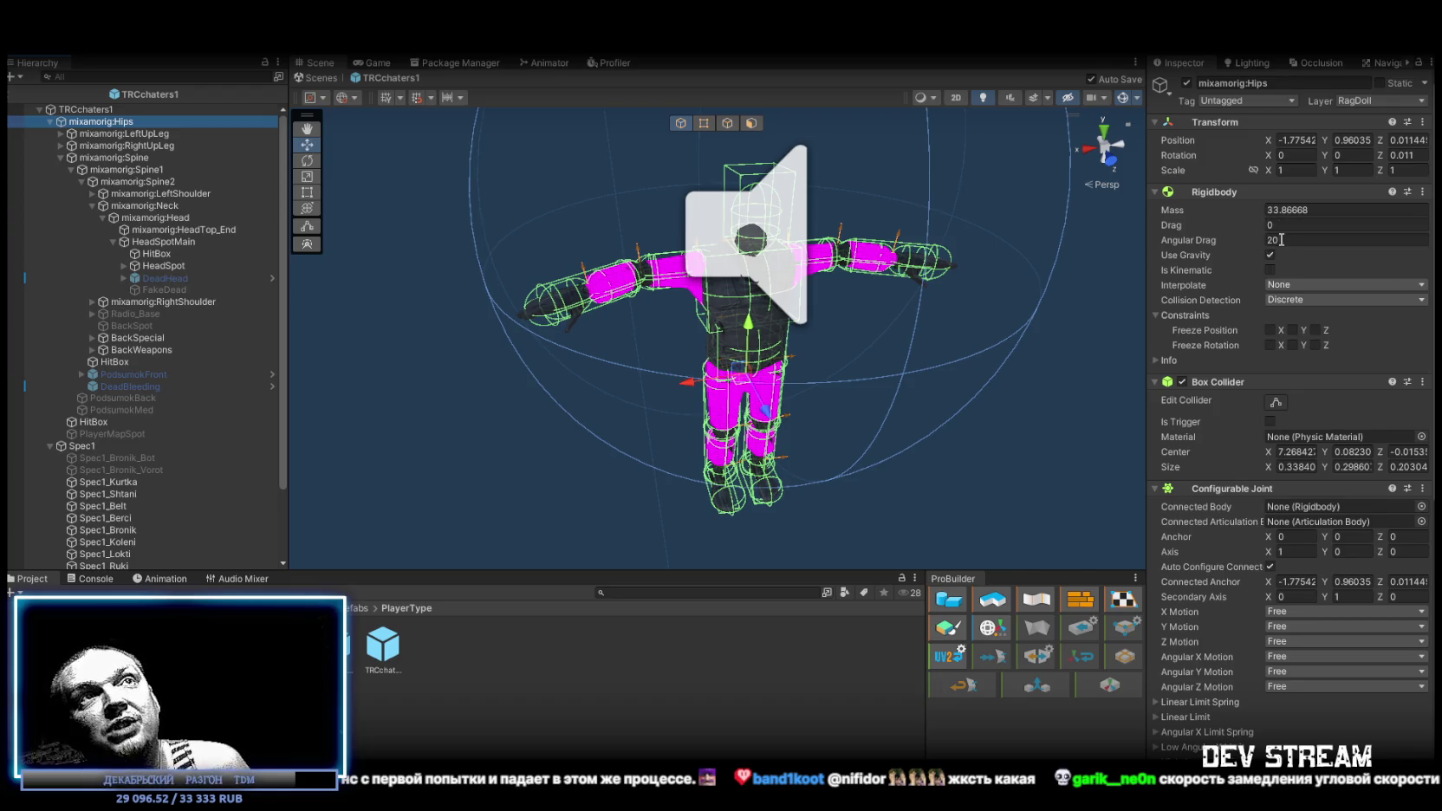
{"action": "mouse_move", "coordinate": [1197, 242]}
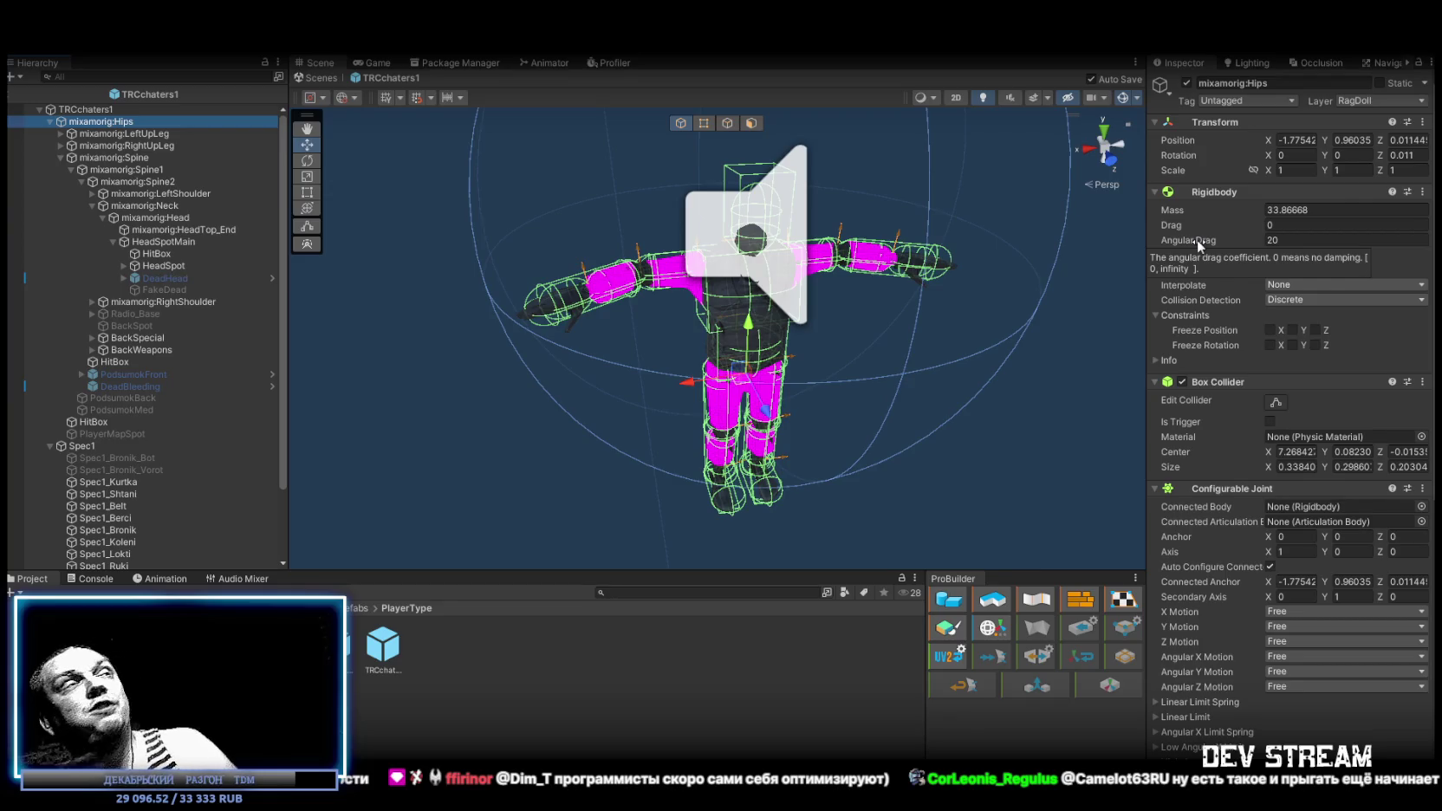
{"action": "left_click", "coordinate": [85, 109]}
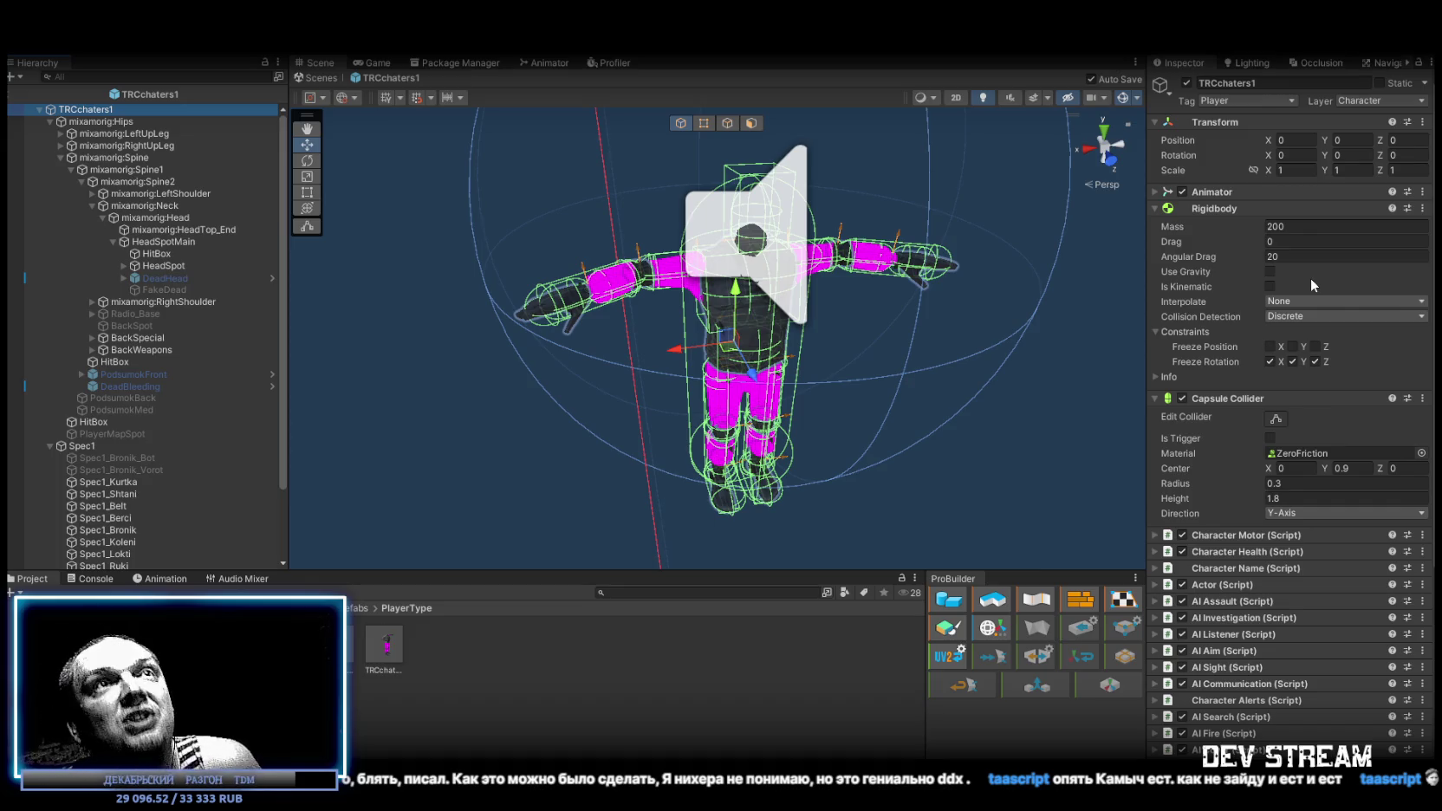
- Review the left upper leg's ragdoll settings in the Inspector
{"action": "left_click", "coordinate": [138, 134]}
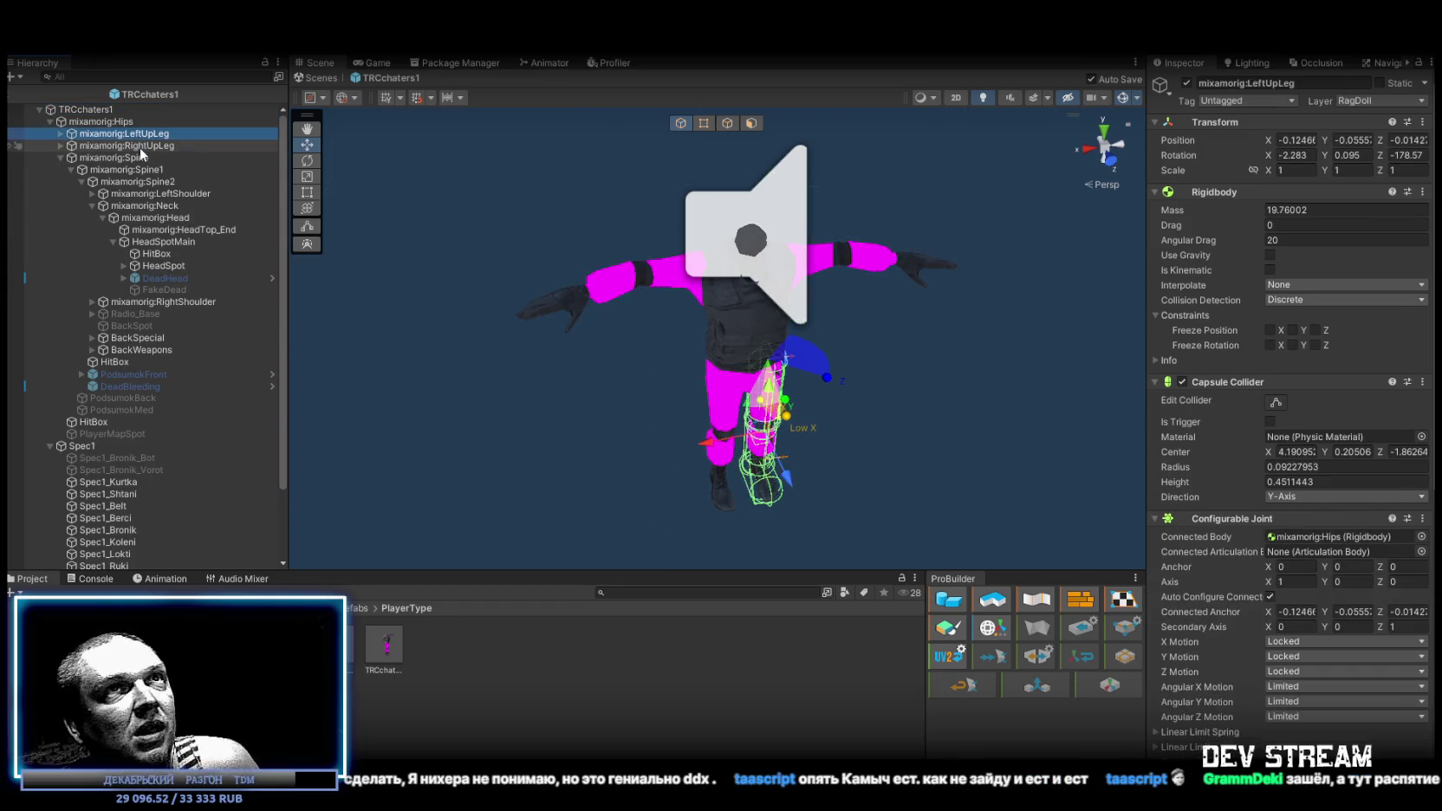
{"action": "scroll", "coordinate": [1189, 482], "scroll_direction": "down", "scroll_amount": 1}
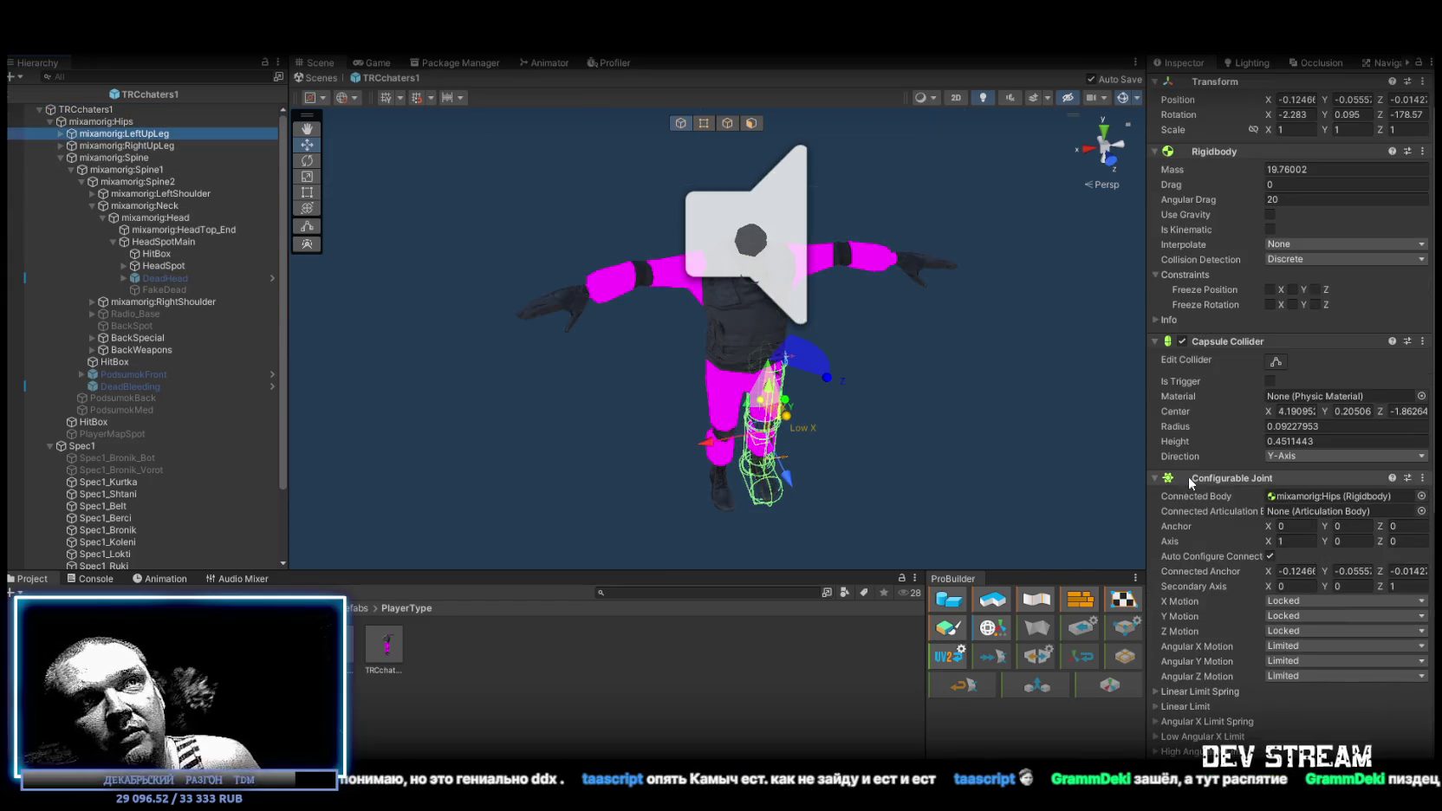
{"action": "scroll", "coordinate": [1256, 520], "scroll_direction": "down", "scroll_amount": 11}
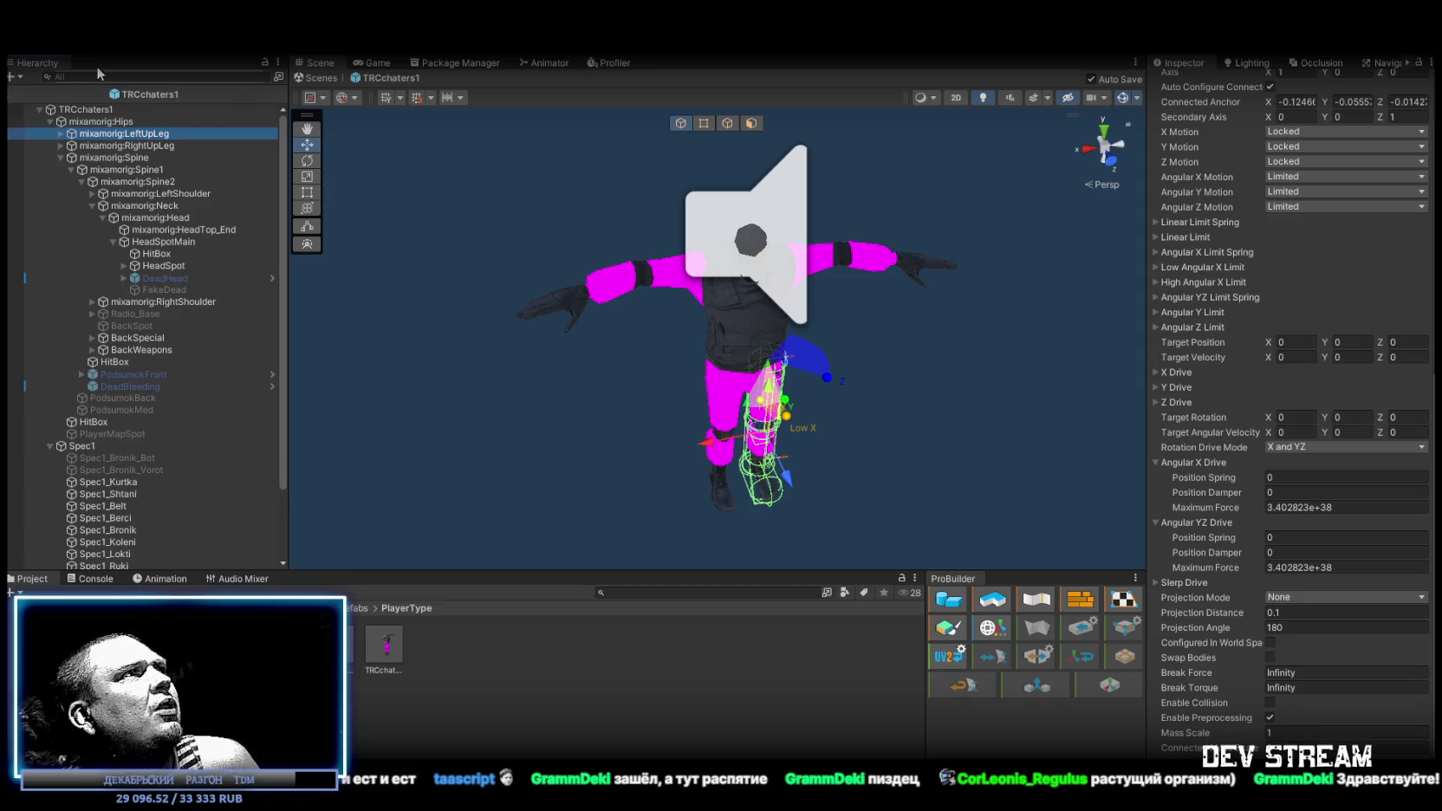
- Locate the root's DelayedRagdollFreeze script in the project and open it in Visual Studio
{"action": "left_click", "coordinate": [91, 111]}
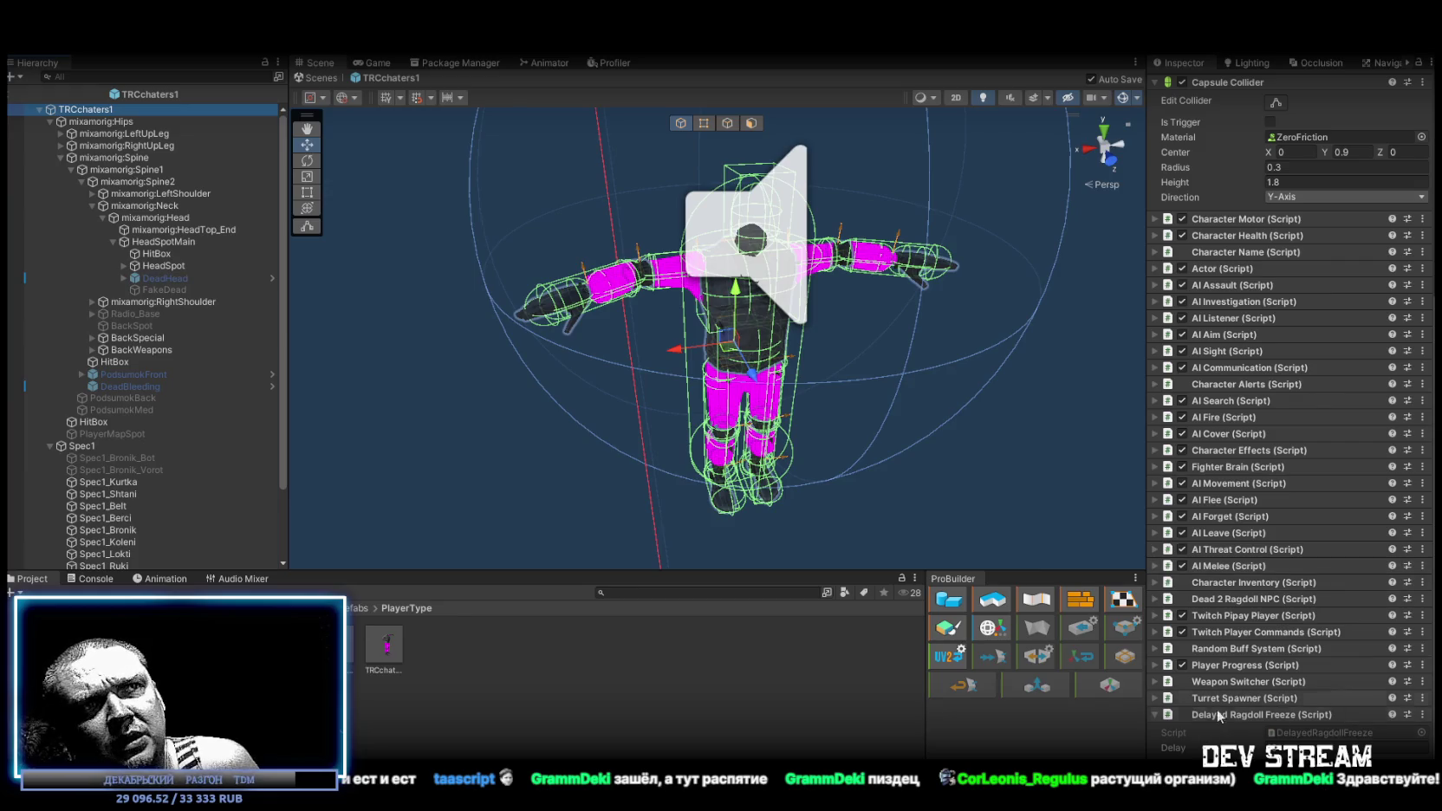
{"action": "left_click", "coordinate": [1311, 735]}
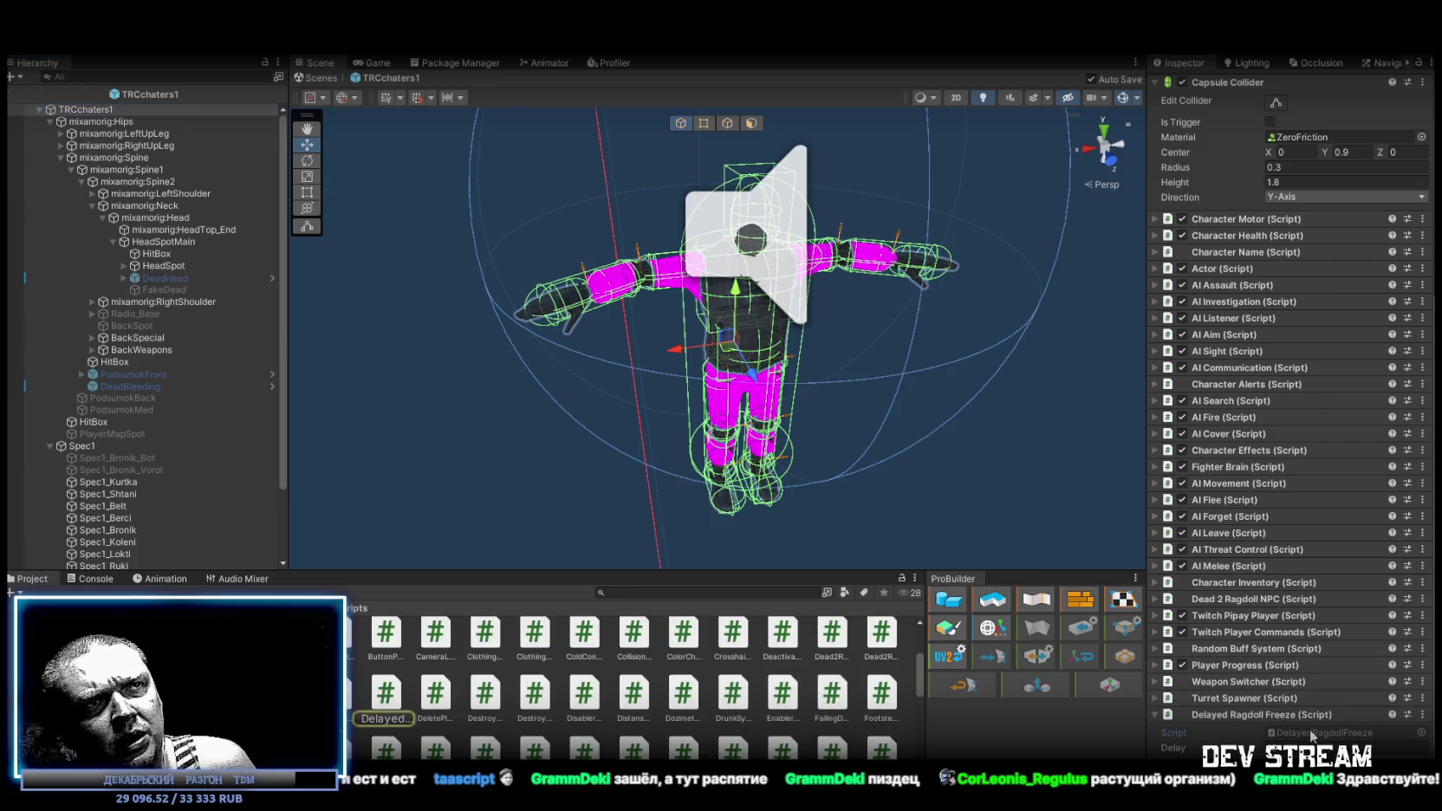
{"action": "double_click", "coordinate": [1315, 735]}
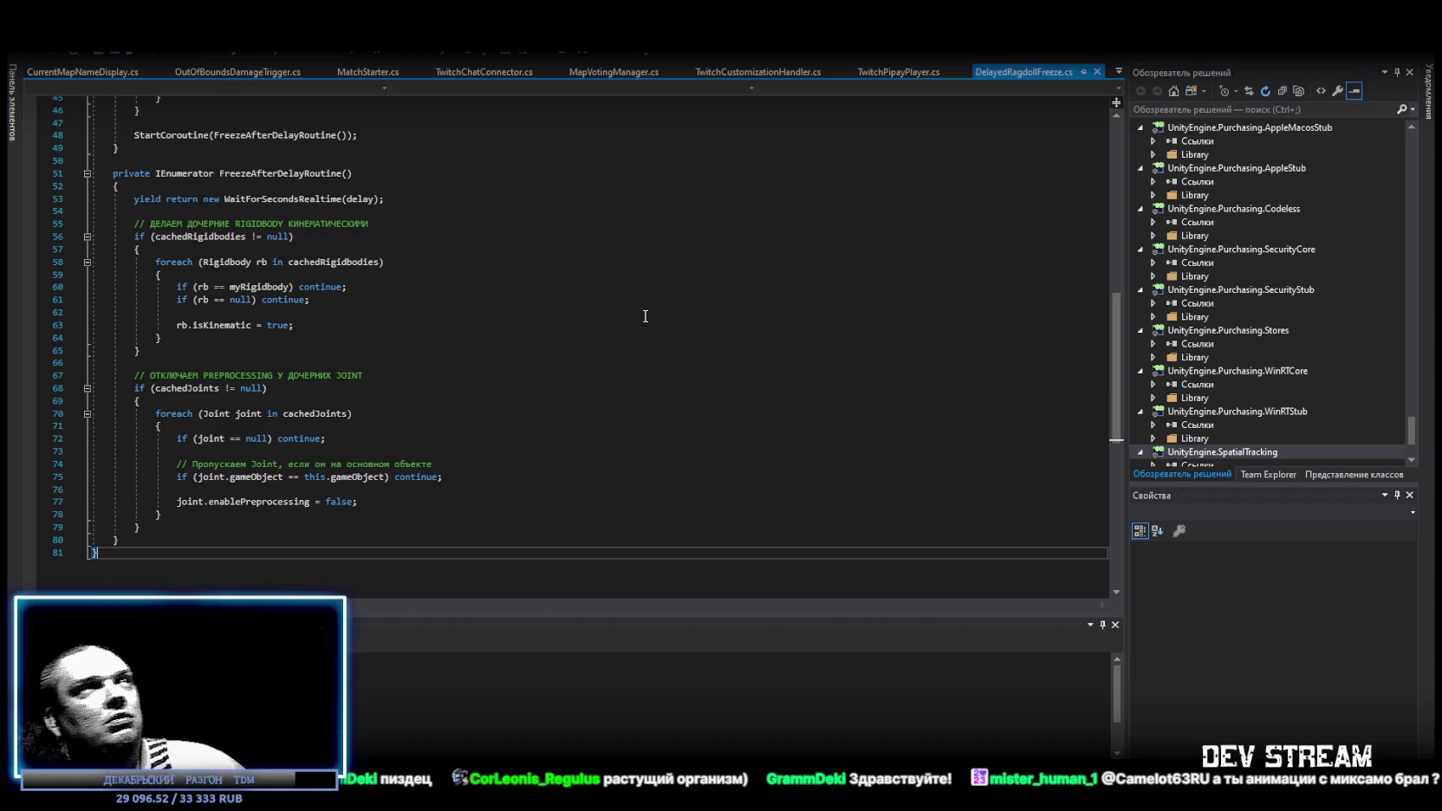
{"action": "scroll", "coordinate": [606, 346], "scroll_direction": "up", "scroll_amount": 15}
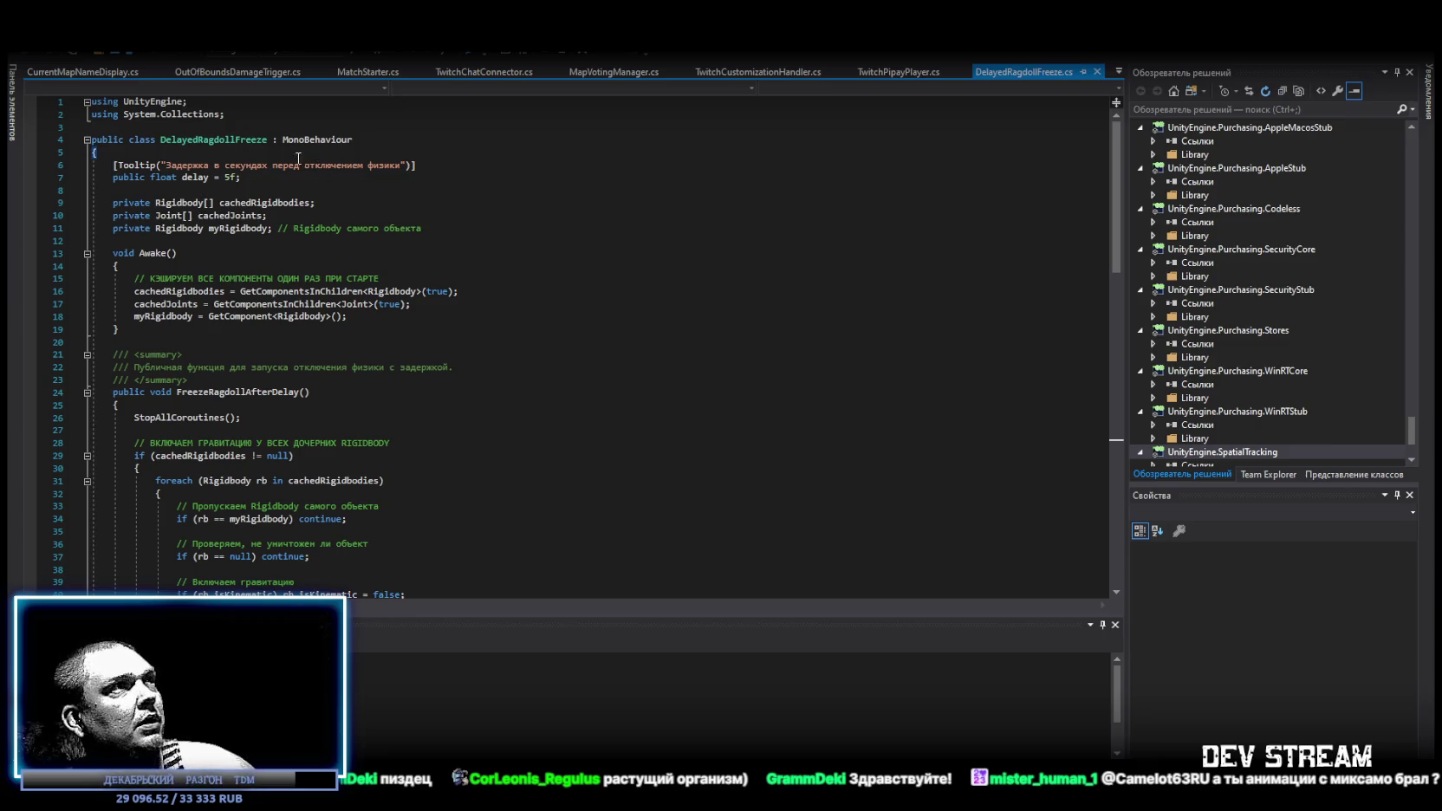
{"action": "scroll", "coordinate": [347, 264], "scroll_direction": "down", "scroll_amount": 3}
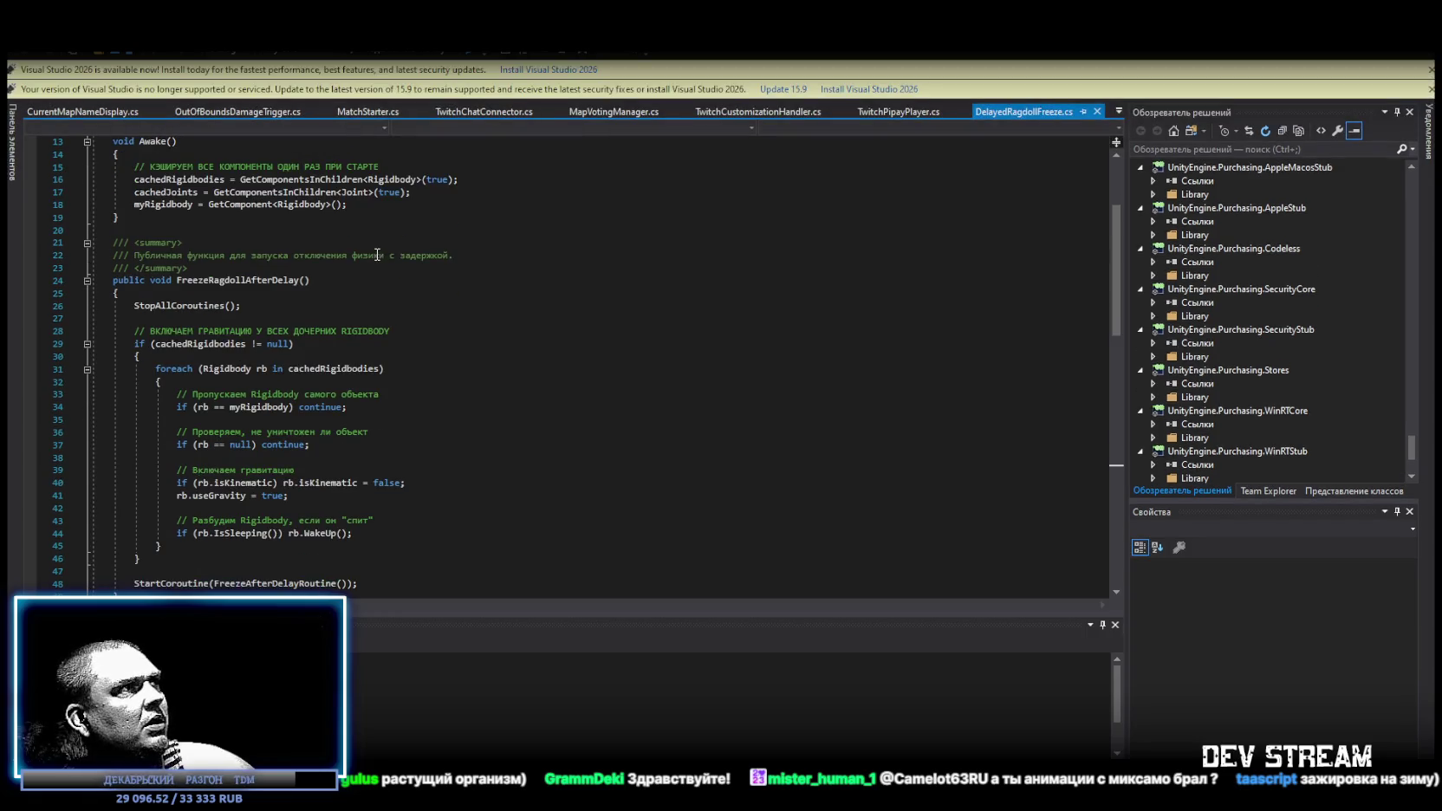
{"action": "scroll", "coordinate": [318, 257], "scroll_direction": "down", "scroll_amount": 2}
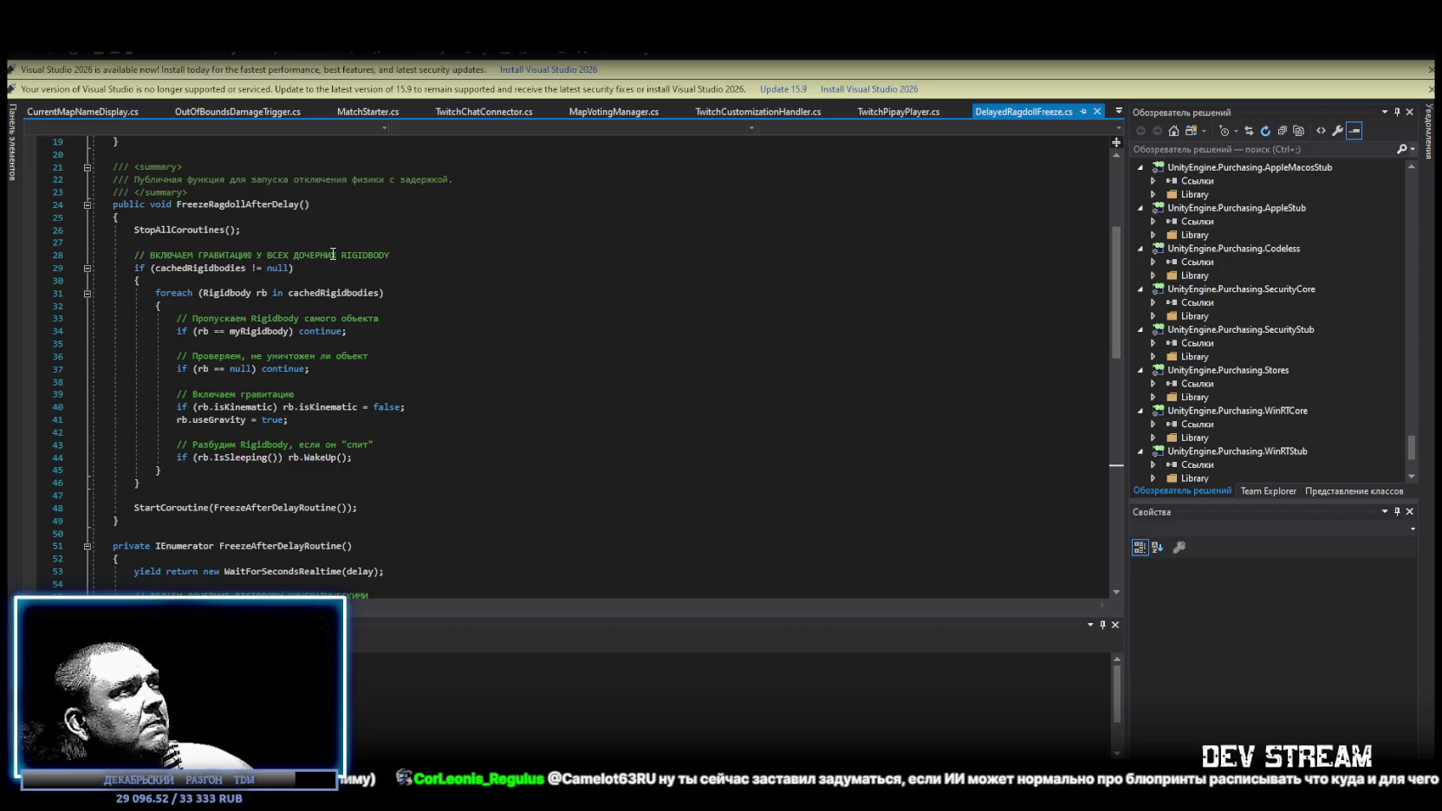
{"action": "scroll", "coordinate": [333, 253], "scroll_direction": "up", "scroll_amount": 5}
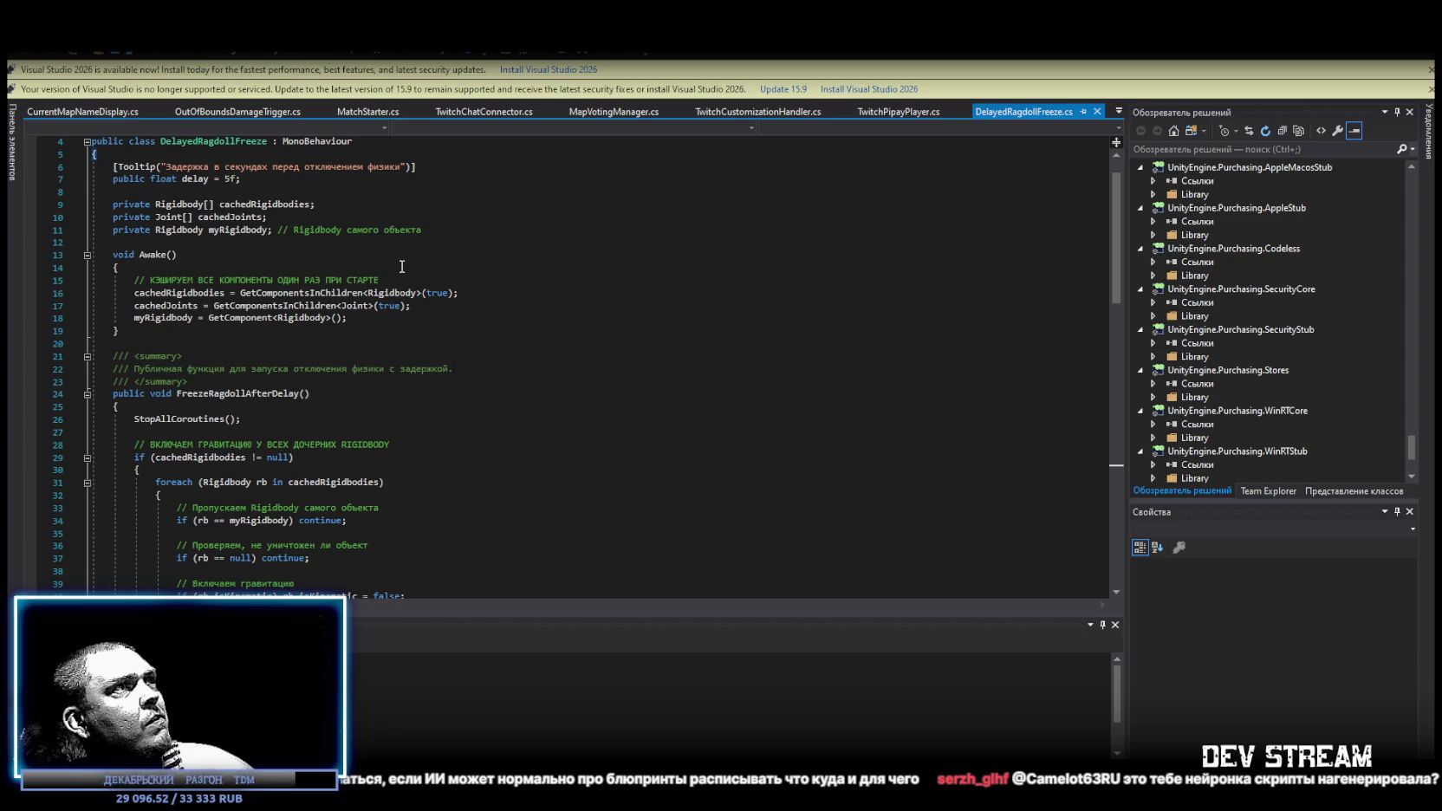
{"action": "scroll", "coordinate": [394, 260], "scroll_direction": "down", "scroll_amount": 5}
{"action": "scroll", "coordinate": [392, 258], "scroll_direction": "down", "scroll_amount": 6}
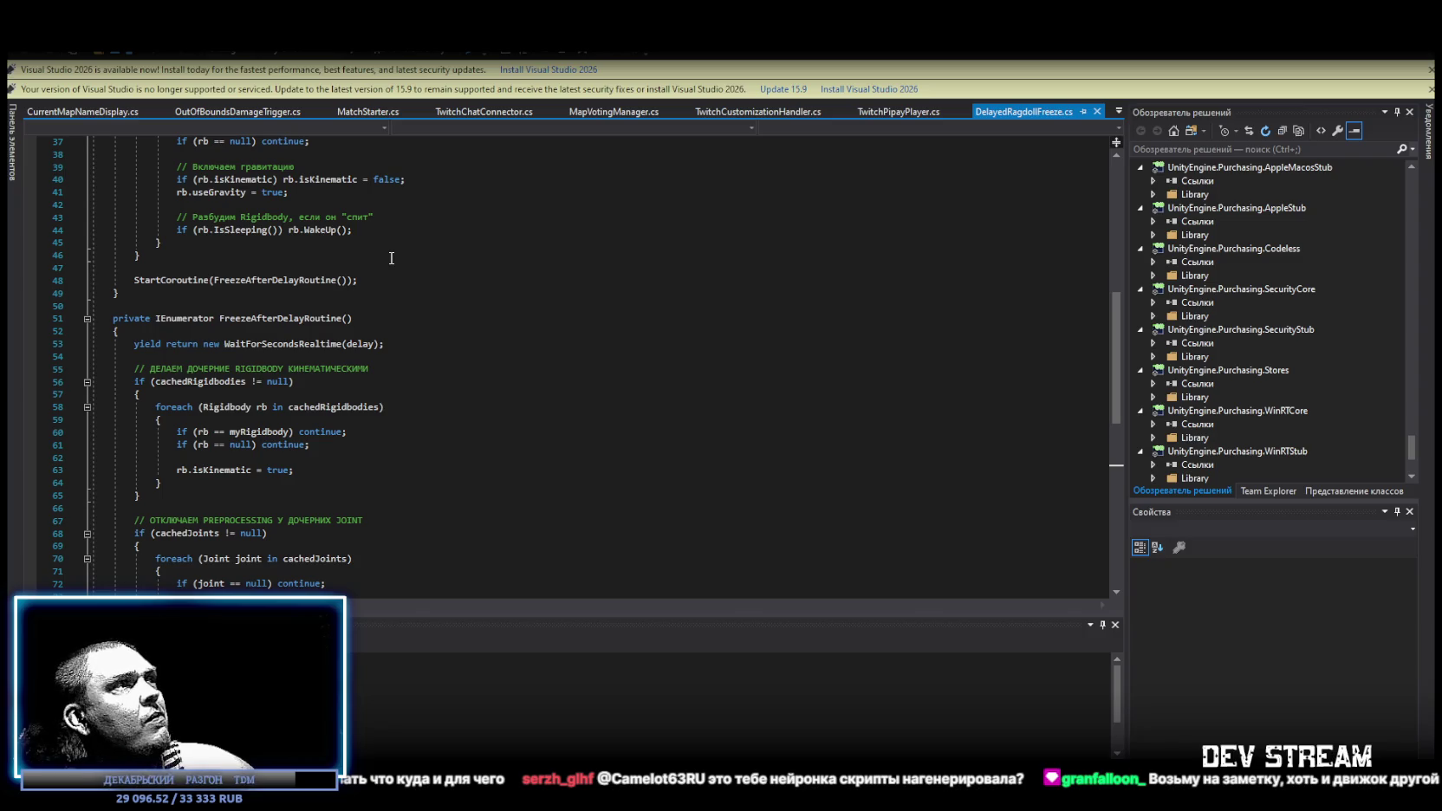
{"action": "scroll", "coordinate": [391, 258], "scroll_direction": "down", "scroll_amount": 3}
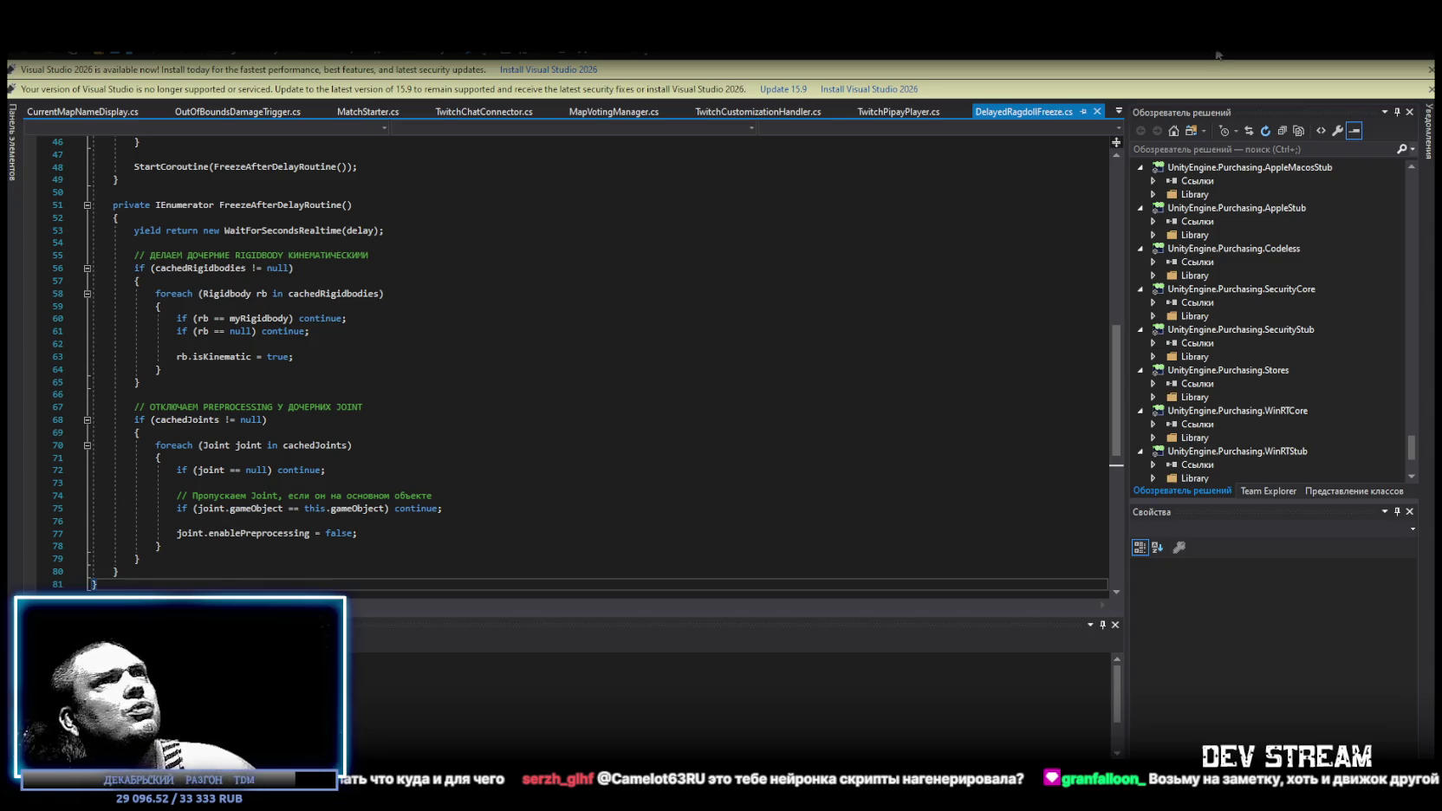
{"action": "key", "text": "alt+Tab"}
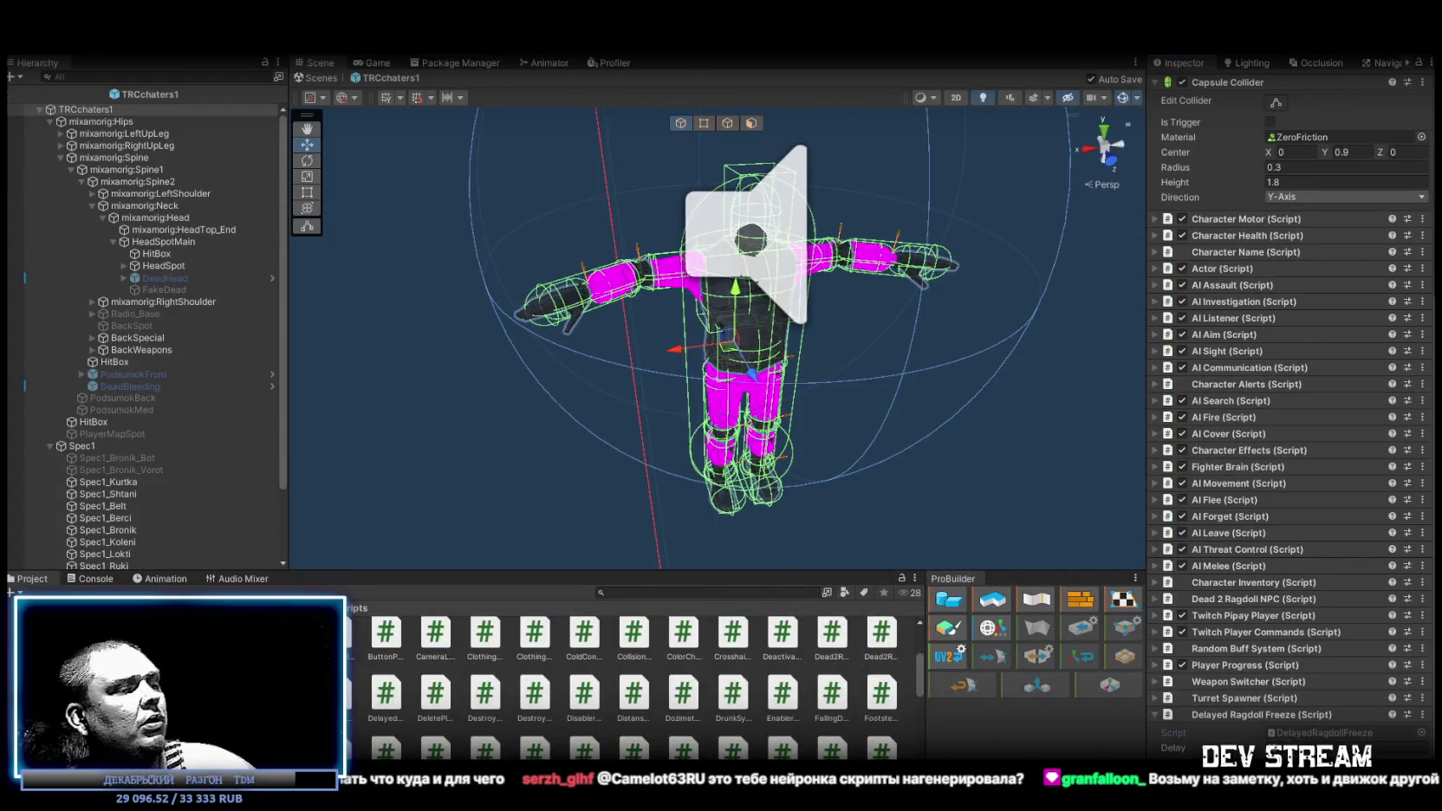
{"action": "key", "text": "alt+Tab"}
{"action": "scroll", "coordinate": [322, 378], "scroll_direction": "up", "scroll_amount": 2}
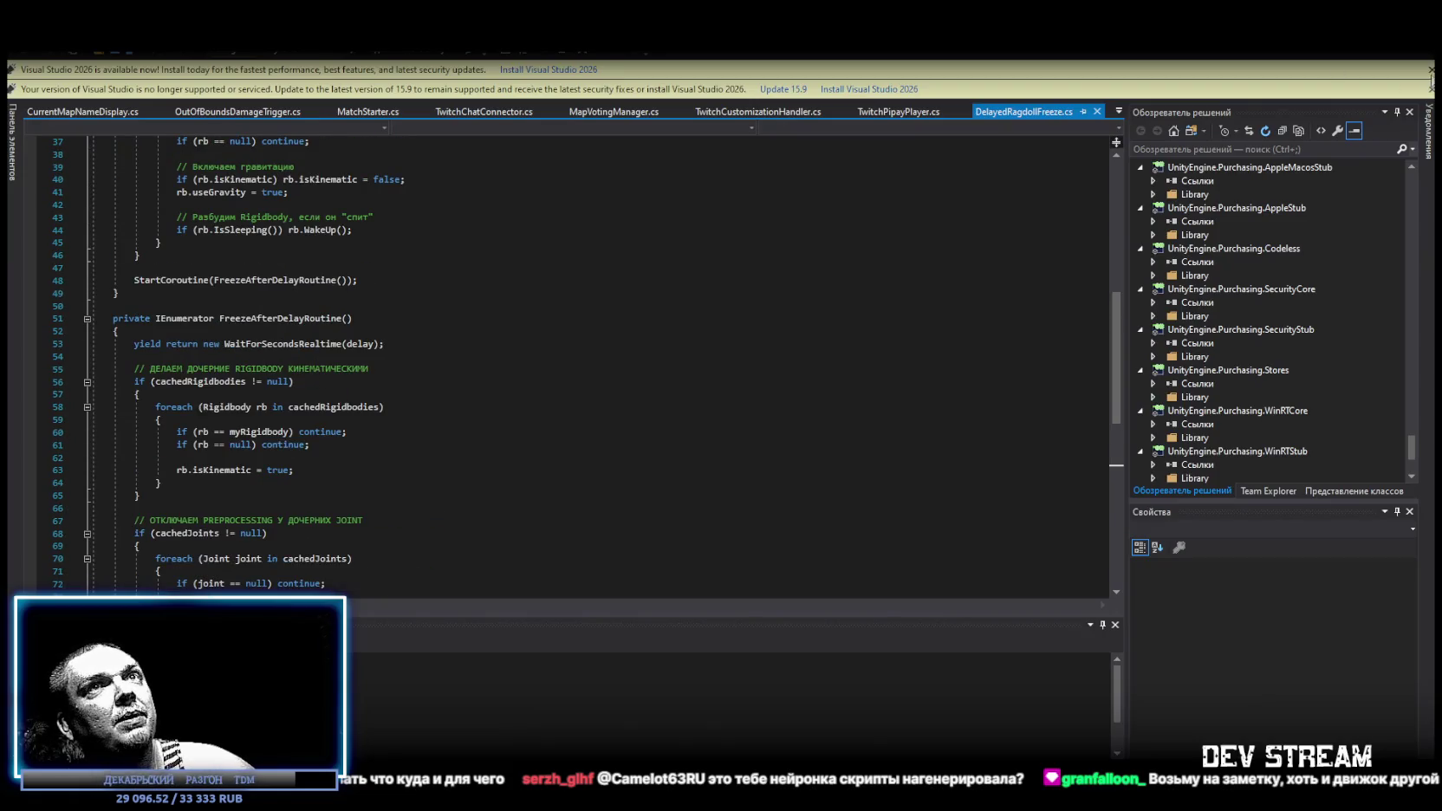
{"action": "left_click", "coordinate": [1430, 69]}
{"action": "scroll", "coordinate": [205, 374], "scroll_direction": "up", "scroll_amount": 6}
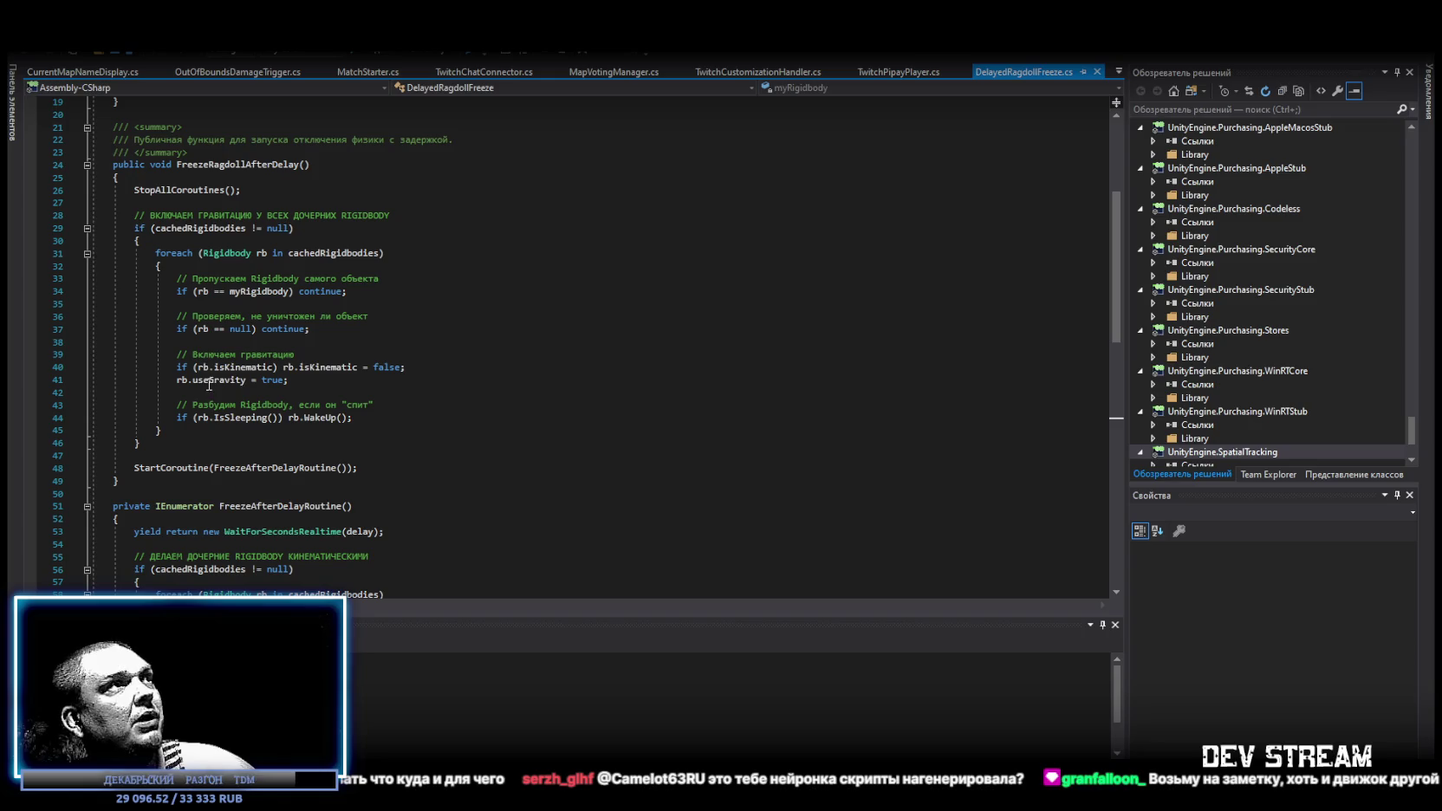
{"action": "scroll", "coordinate": [205, 375], "scroll_direction": "up", "scroll_amount": 6}
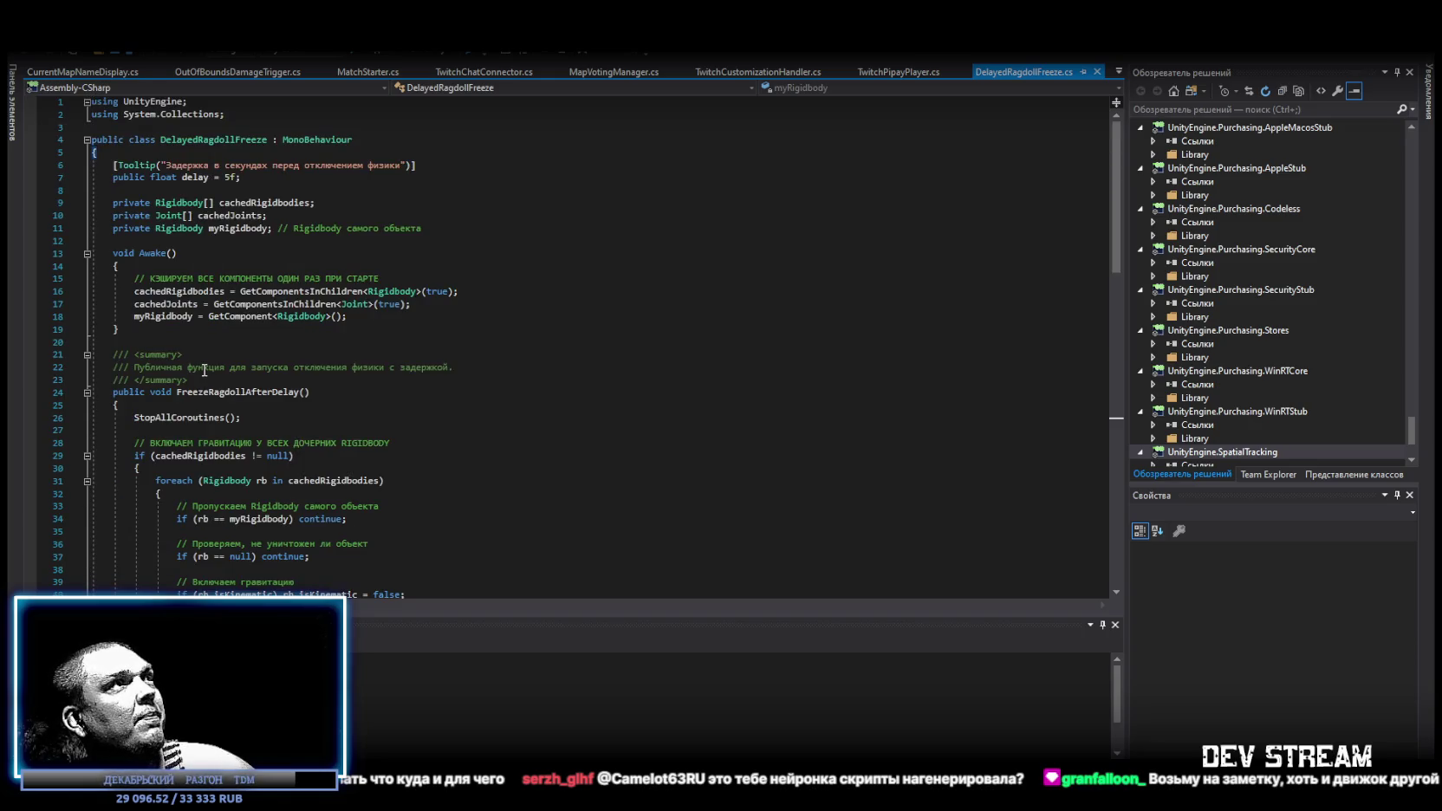
{"action": "scroll", "coordinate": [204, 370], "scroll_direction": "down", "scroll_amount": 19}
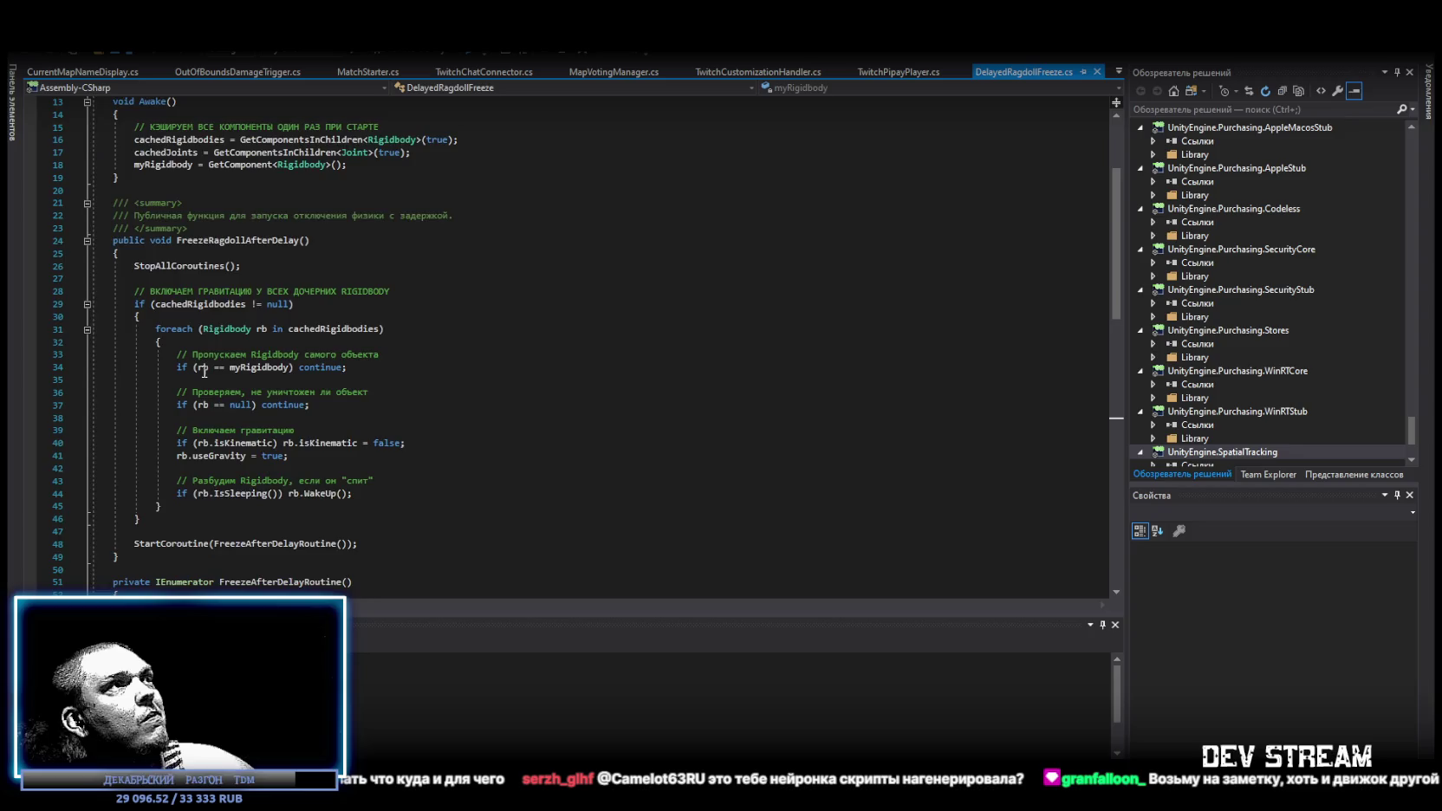
{"action": "scroll", "coordinate": [208, 370], "scroll_direction": "up", "scroll_amount": 4}
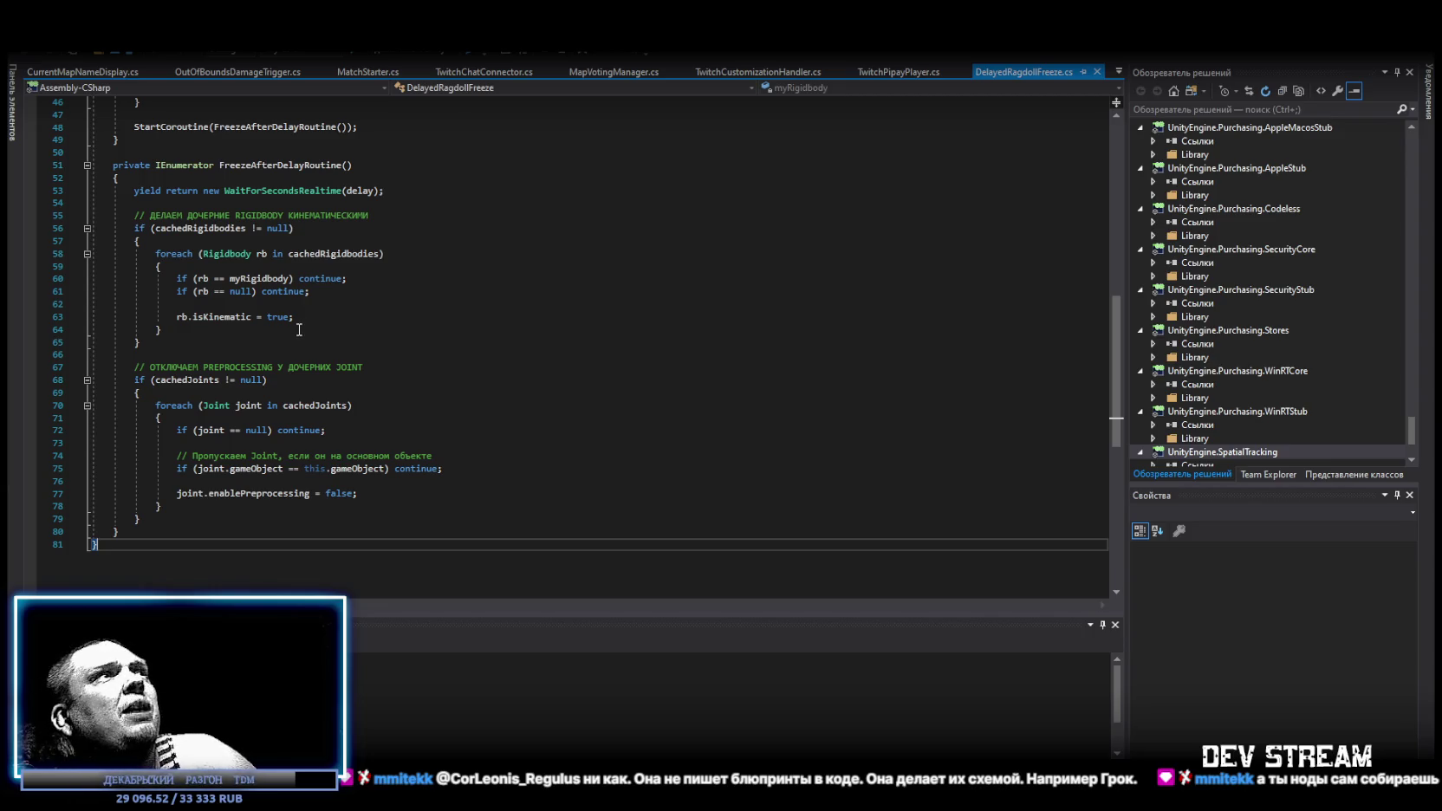
- Leave Visual Studio for Blockbench and orbit around the camouflaged soldier model
{"action": "key", "text": "alt+Tab"}
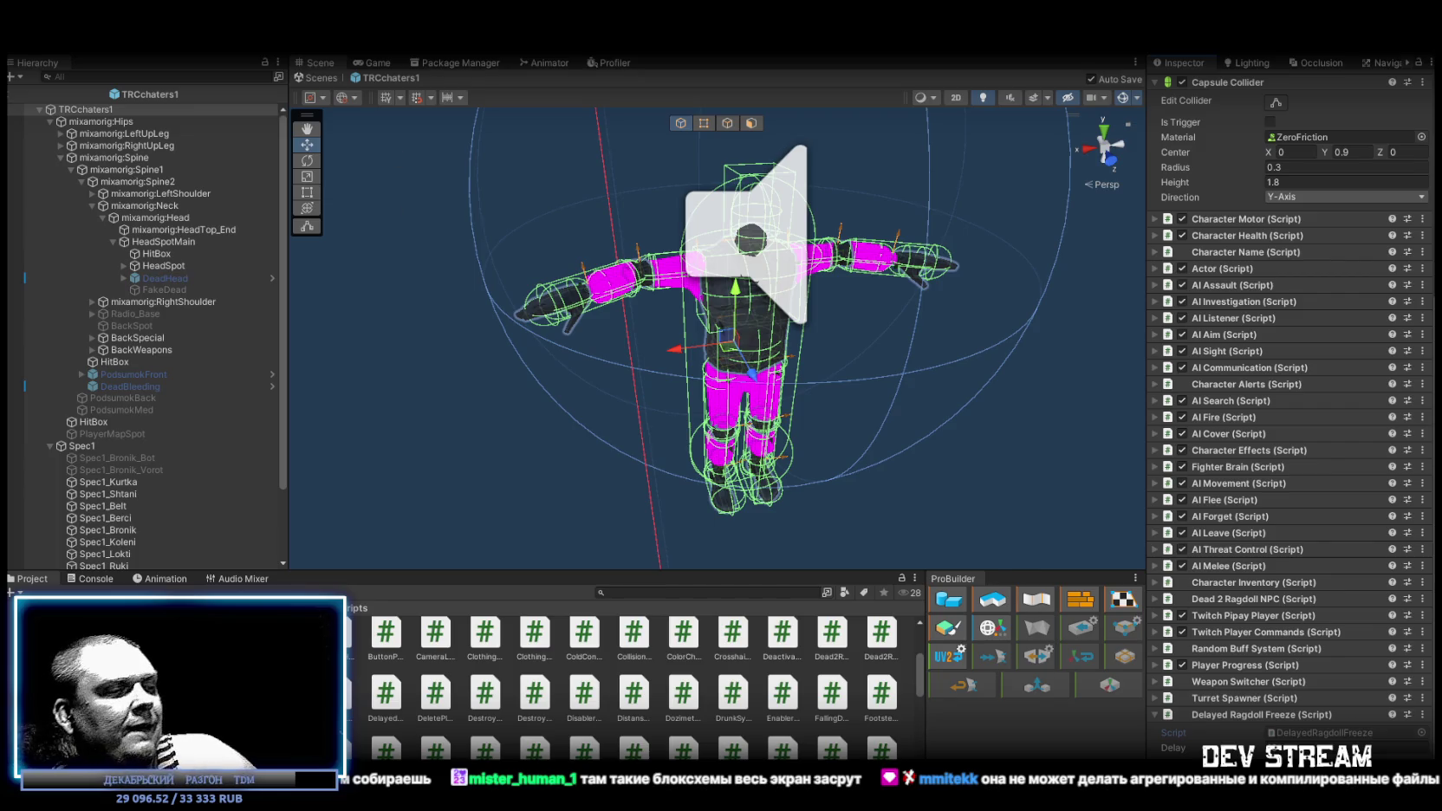
{"action": "mouse_move", "coordinate": [693, 293]}
{"action": "left_mouse_down"}
{"action": "mouse_move", "coordinate": [819, 250]}
{"action": "mouse_move", "coordinate": [800, 253]}
{"action": "left_mouse_up"}
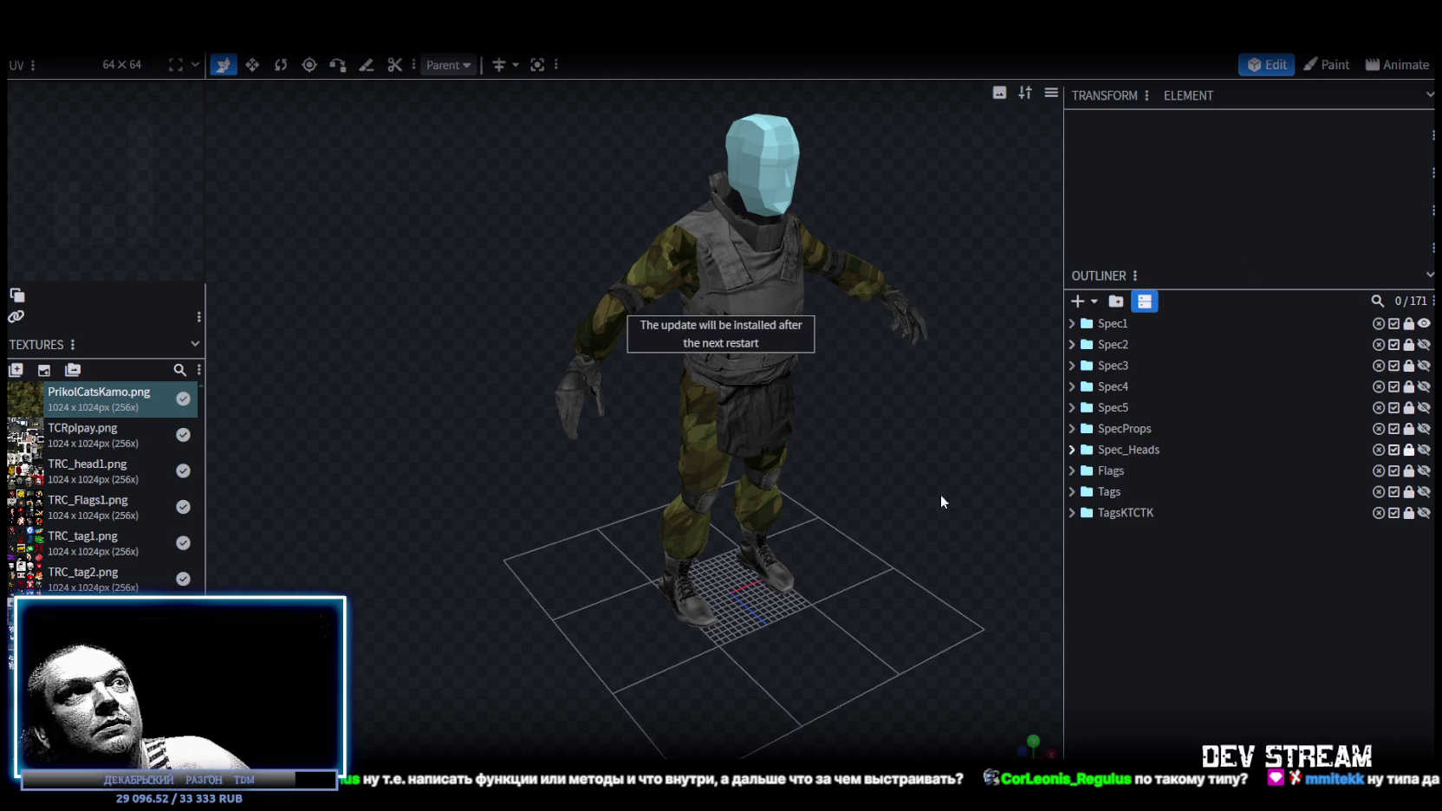
- Quit Blockbench, saving the CamShoters project and dismissing the update notice
{"action": "key", "text": "alt+F4"}
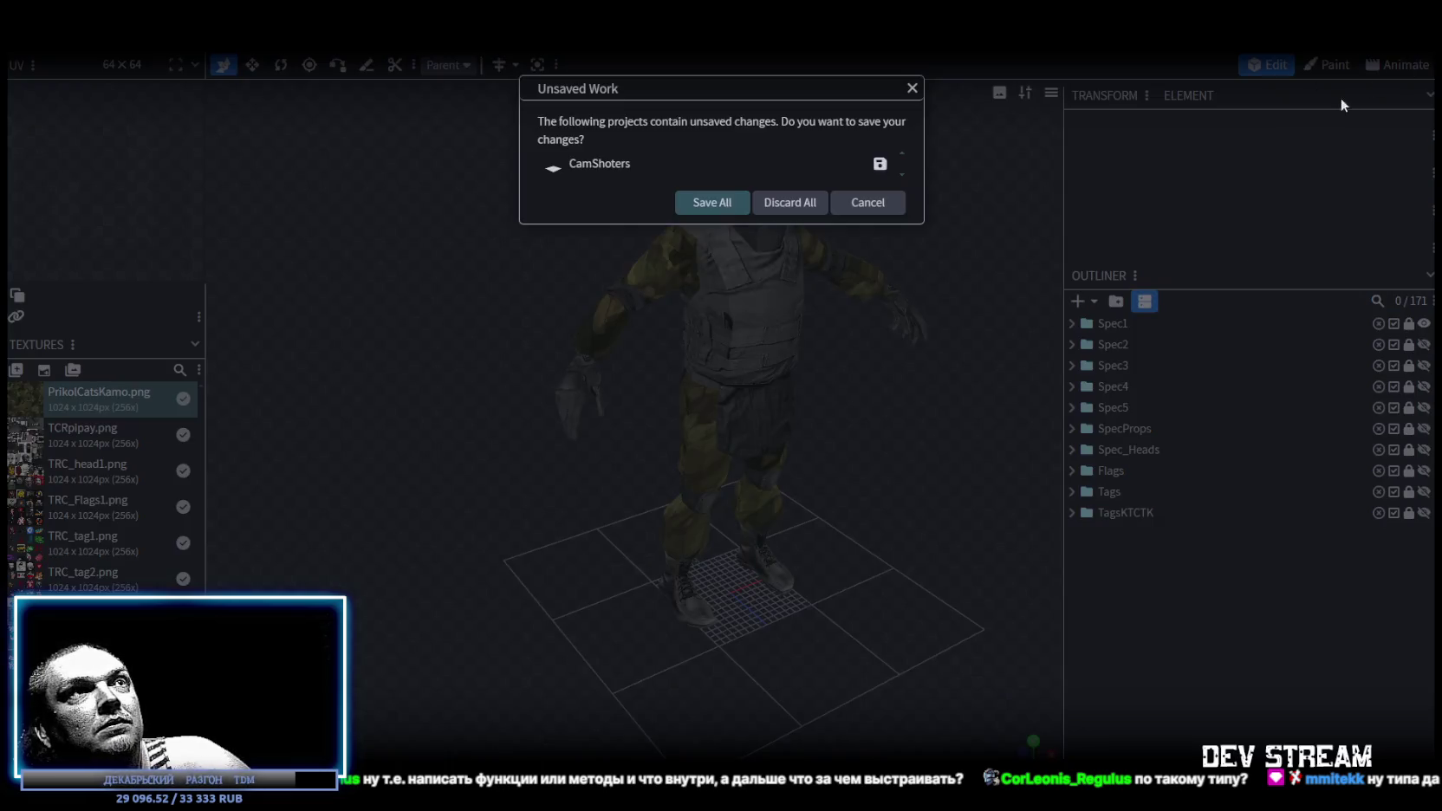
{"action": "left_click", "coordinate": [710, 206]}
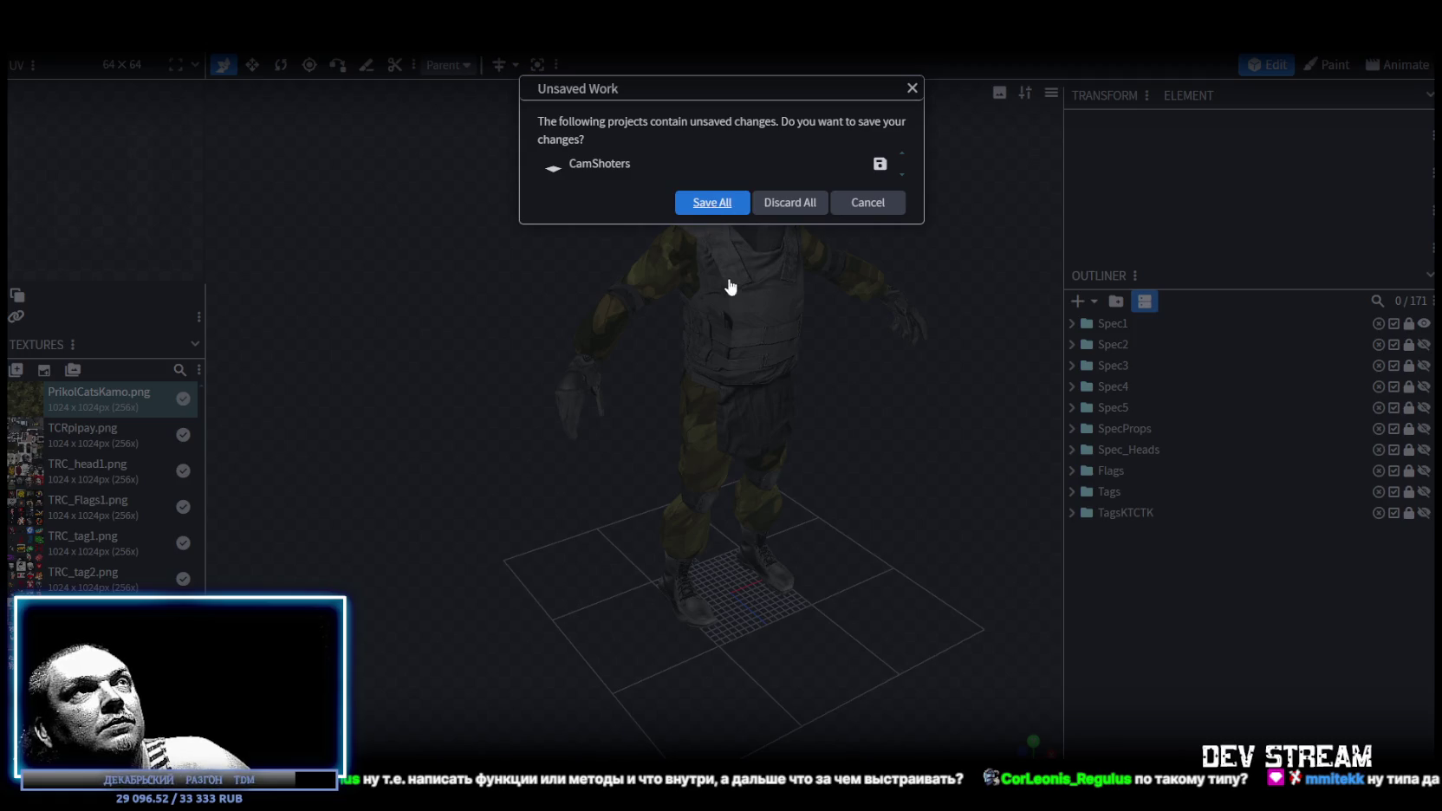
{"action": "left_click", "coordinate": [865, 216]}
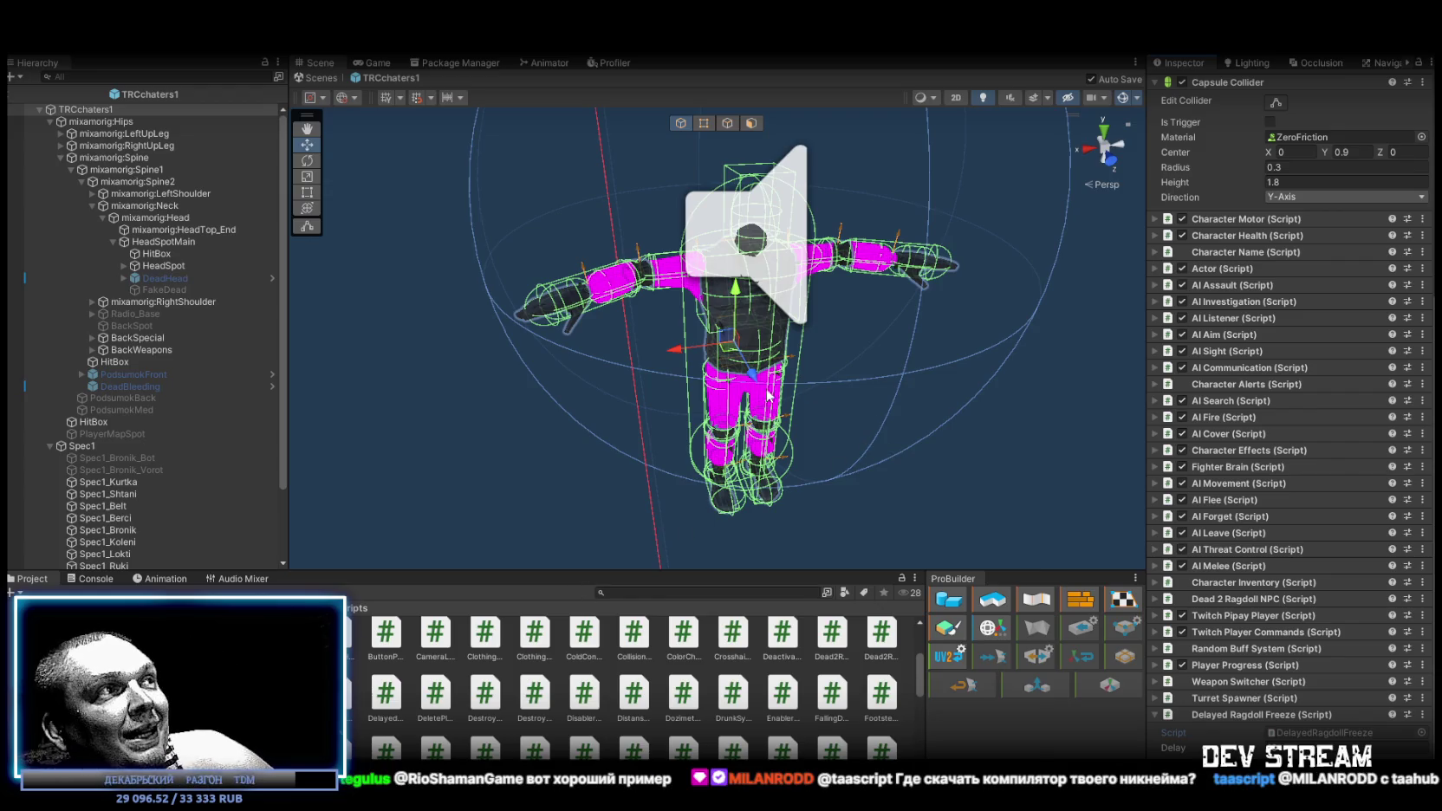
- Resize the character view, then exit TRCchaters1 Prefab Mode back to Play_Stalkyard
{"action": "left_click_drag", "start_coordinate": [291, 247], "coordinate": [254, 249]}
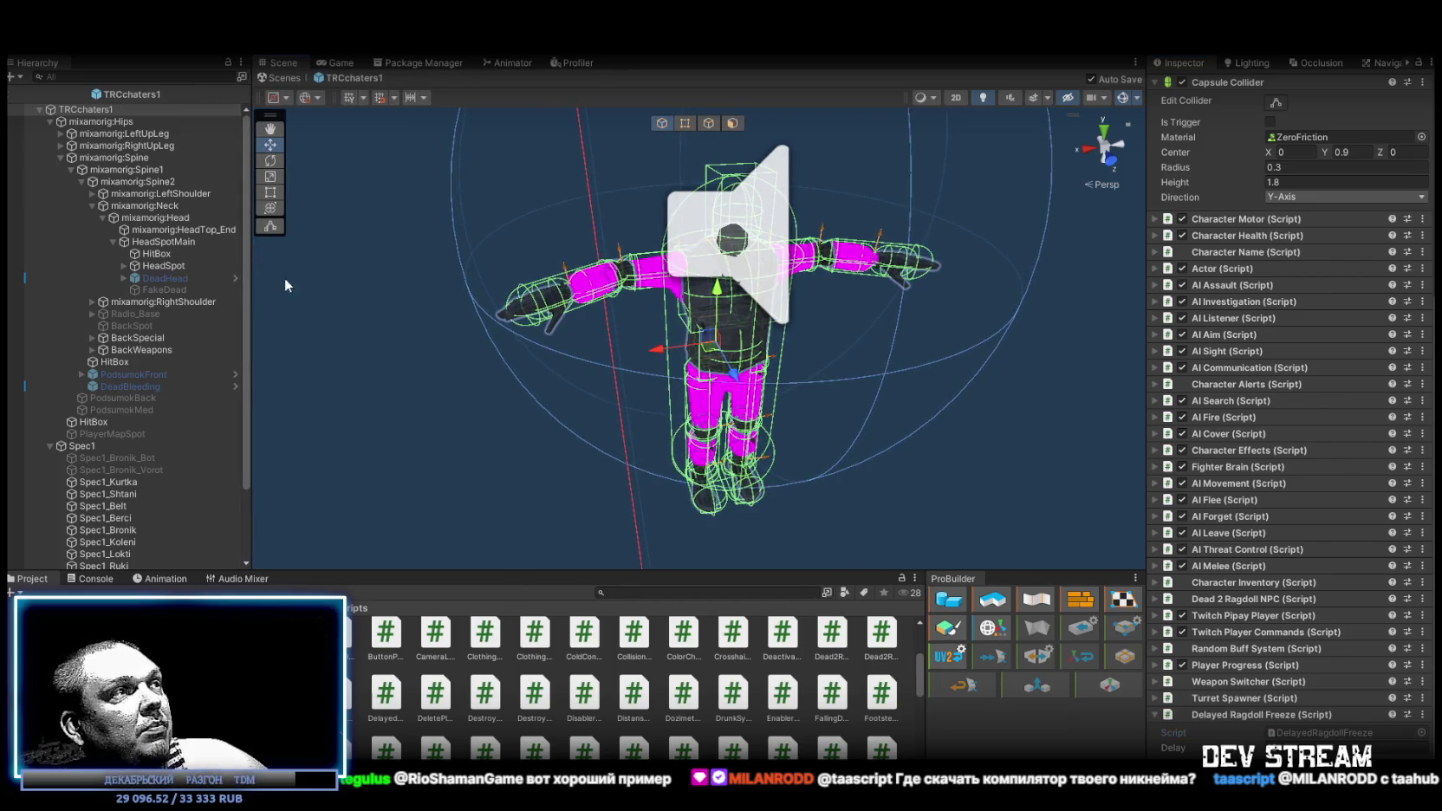
{"action": "left_click_drag", "start_coordinate": [251, 268], "coordinate": [254, 267]}
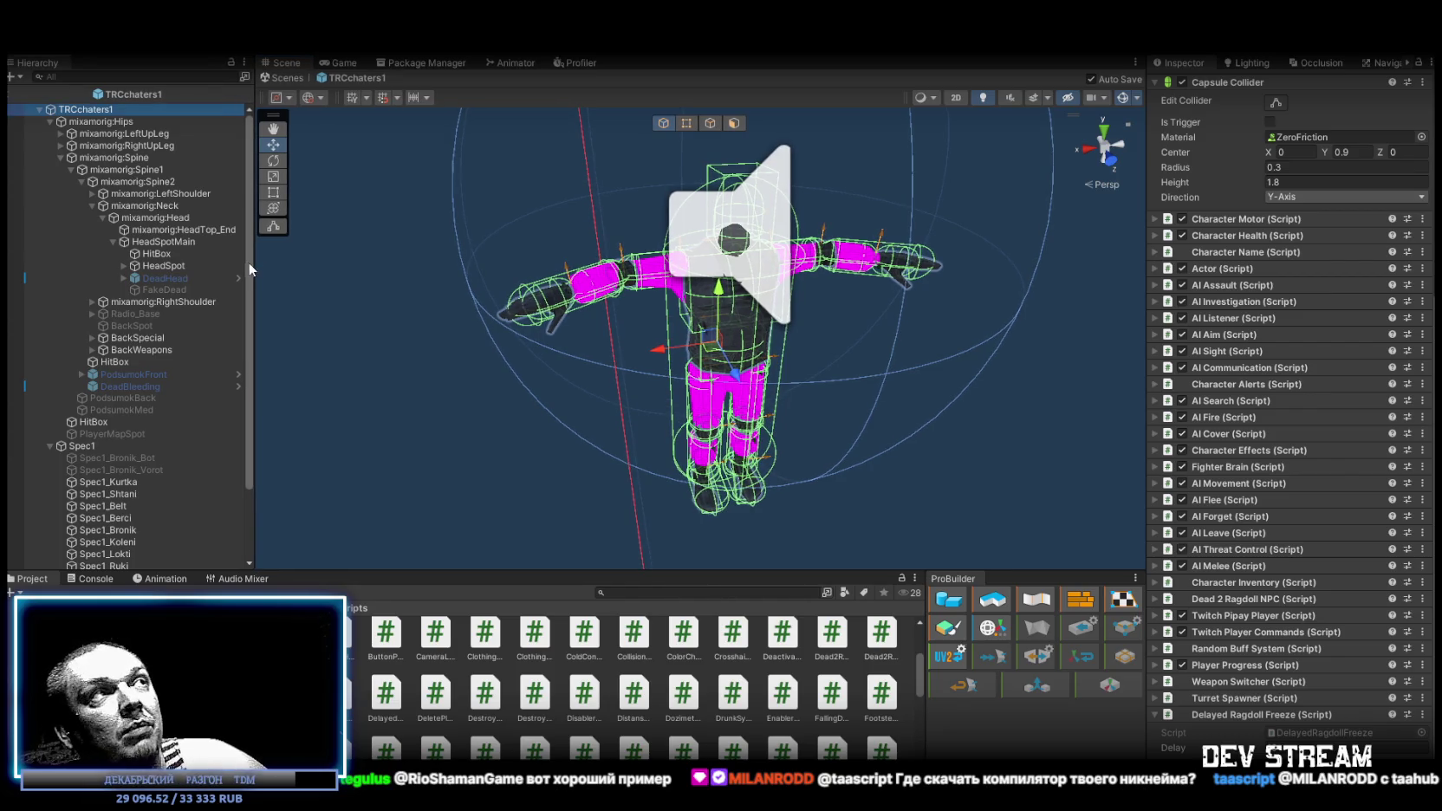
{"action": "scroll", "coordinate": [253, 260], "scroll_direction": "down", "scroll_amount": 1}
{"action": "scroll", "coordinate": [253, 251], "scroll_direction": "up", "scroll_amount": 1}
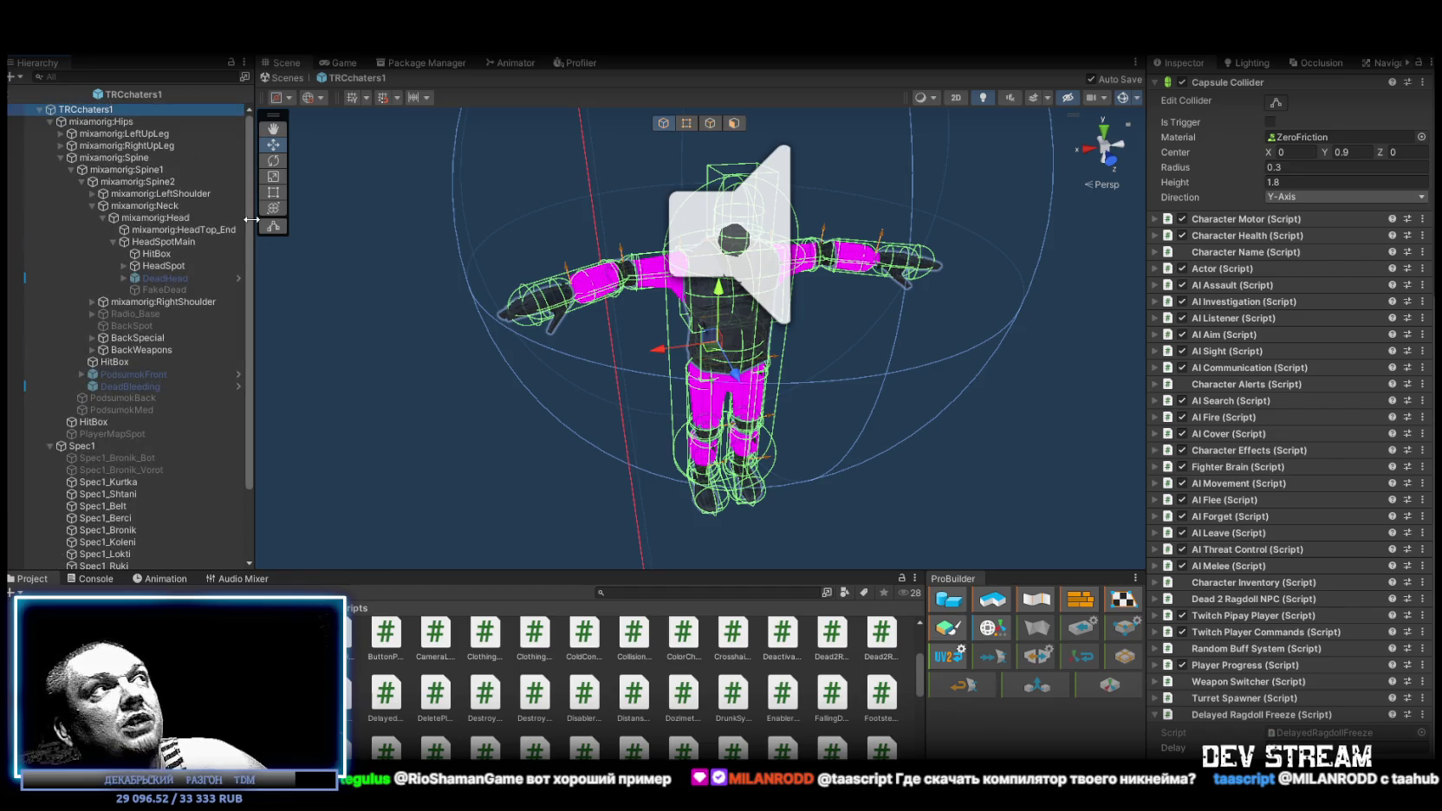
{"action": "key", "text": "alt"}
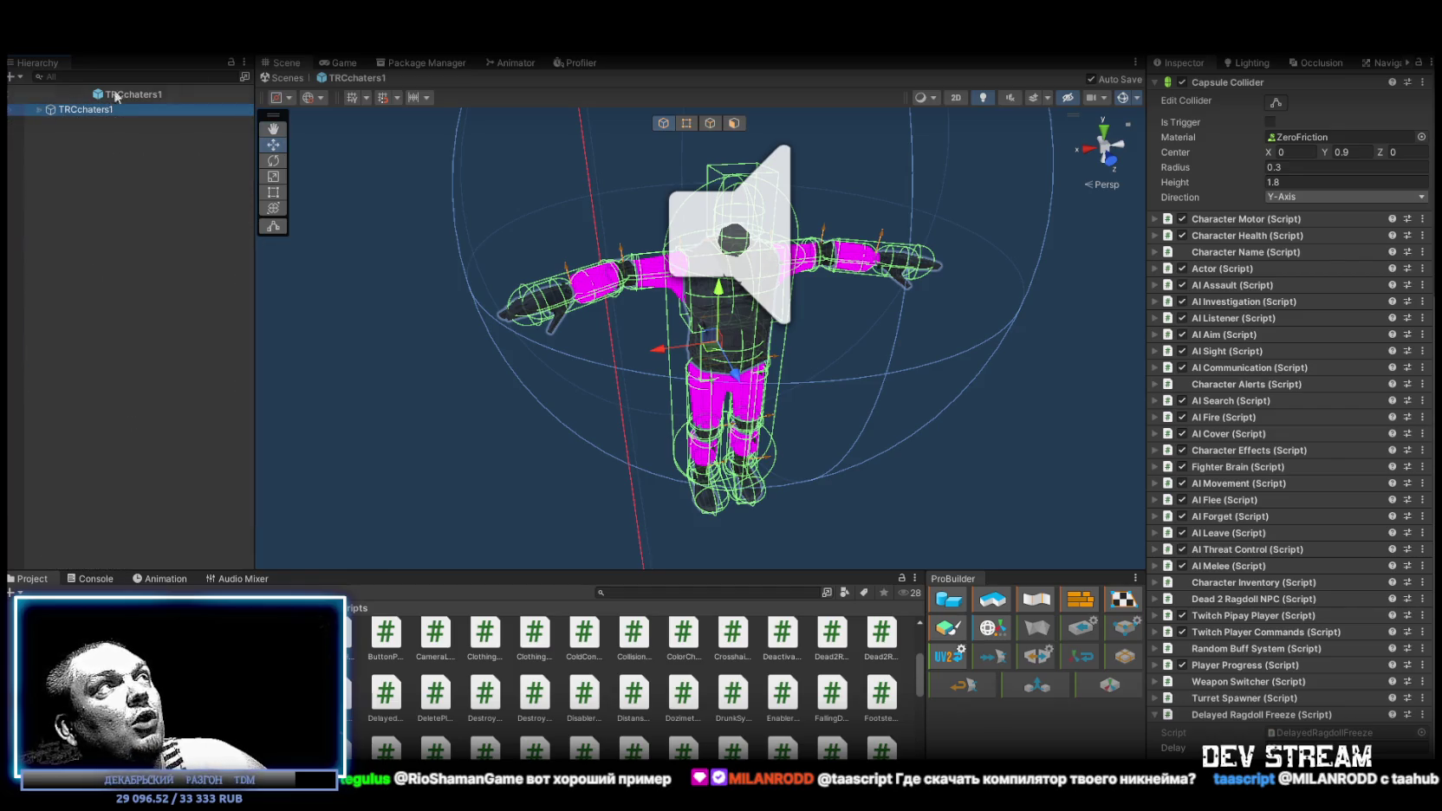
{"action": "left_click", "coordinate": [281, 79]}
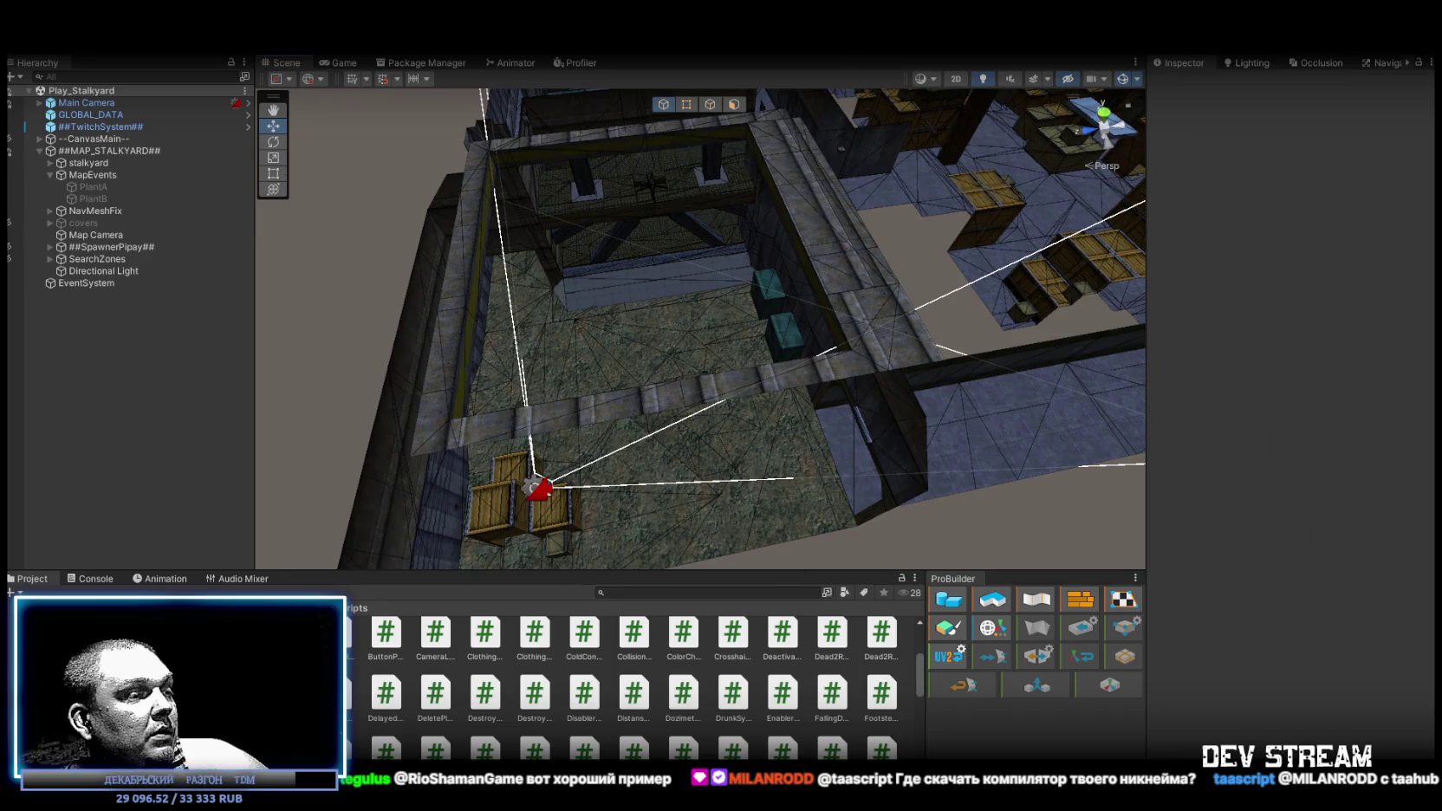